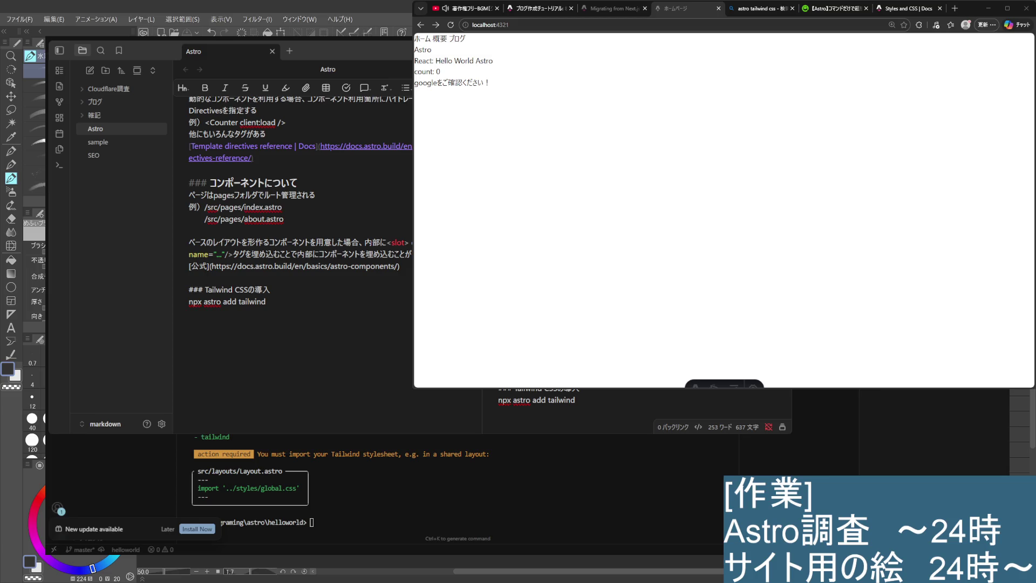
Skim the Styles and CSS docs page back up to its top
left_click(910, 8)
scroll(675, 306, "up", 2)
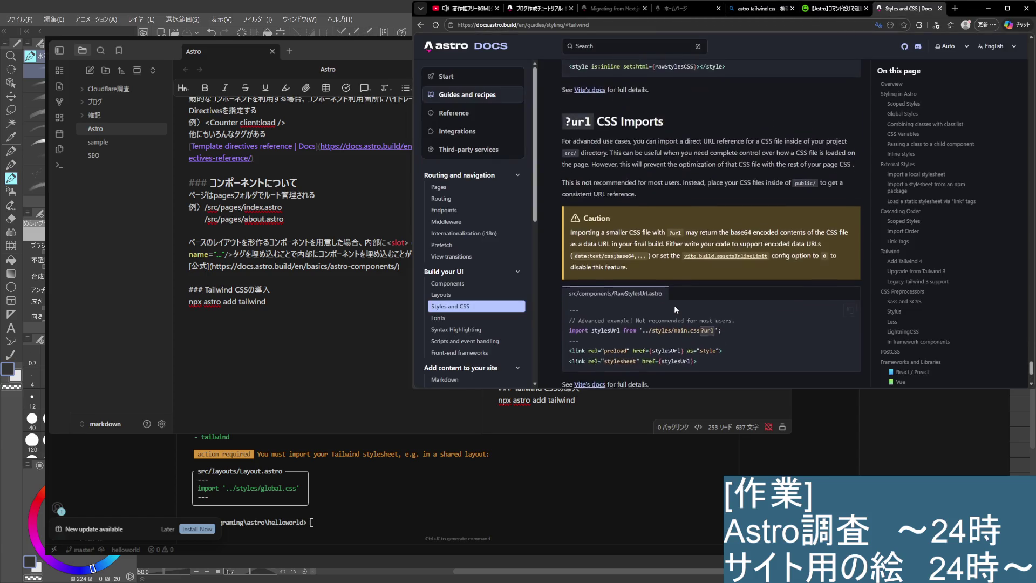
scroll(675, 305, "down", 3)
scroll(680, 308, "up", 15)
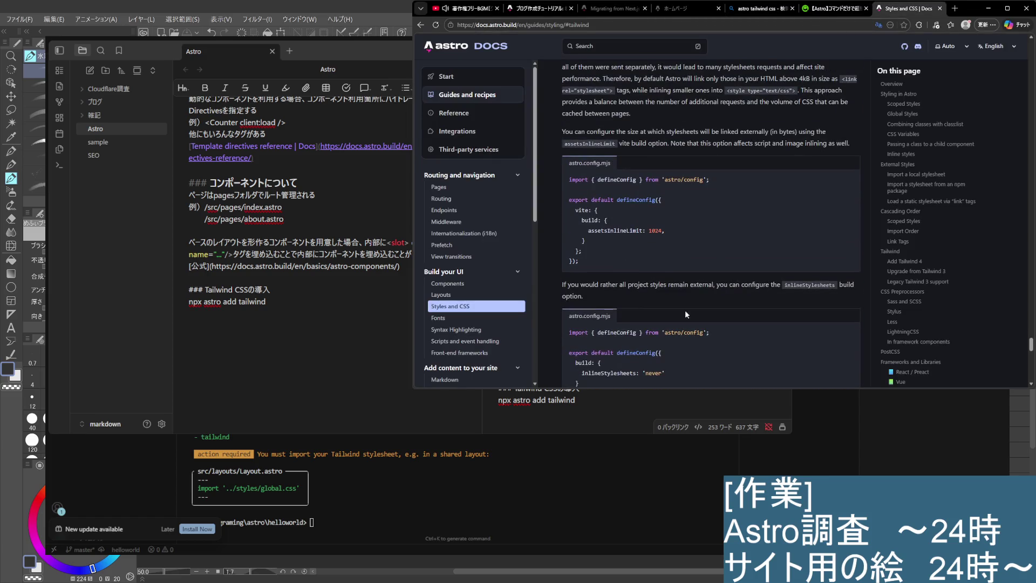
scroll(682, 290, "up", 5)
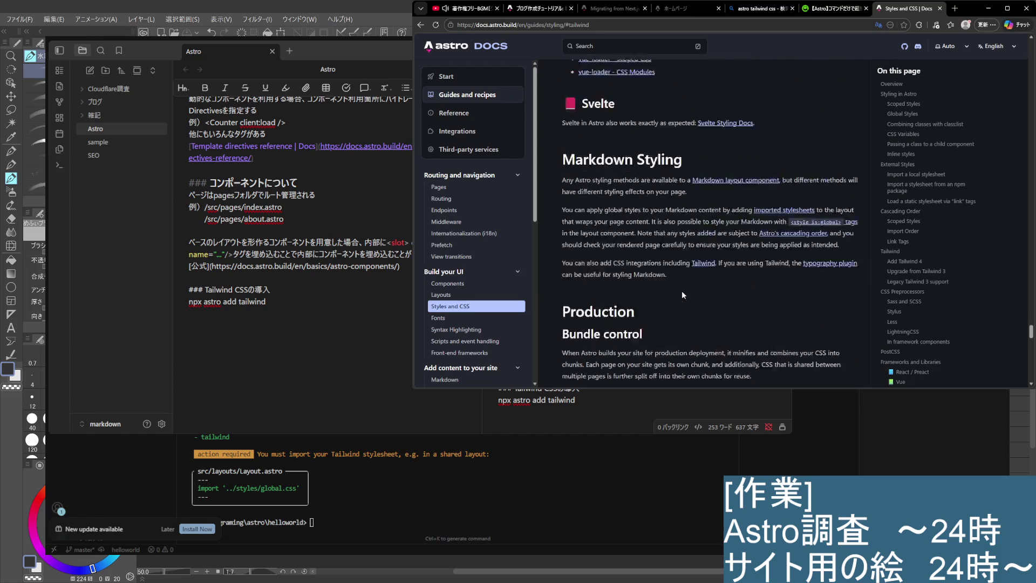
scroll(682, 291, "up", 5)
scroll(682, 290, "up", 3)
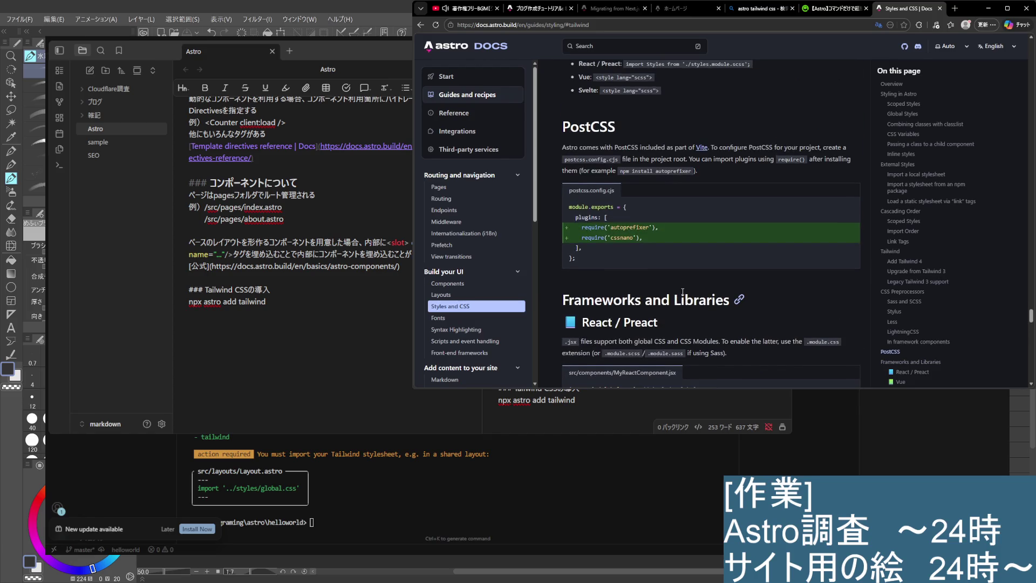
scroll(681, 290, "up", 5)
scroll(682, 289, "up", 6)
scroll(681, 290, "up", 3)
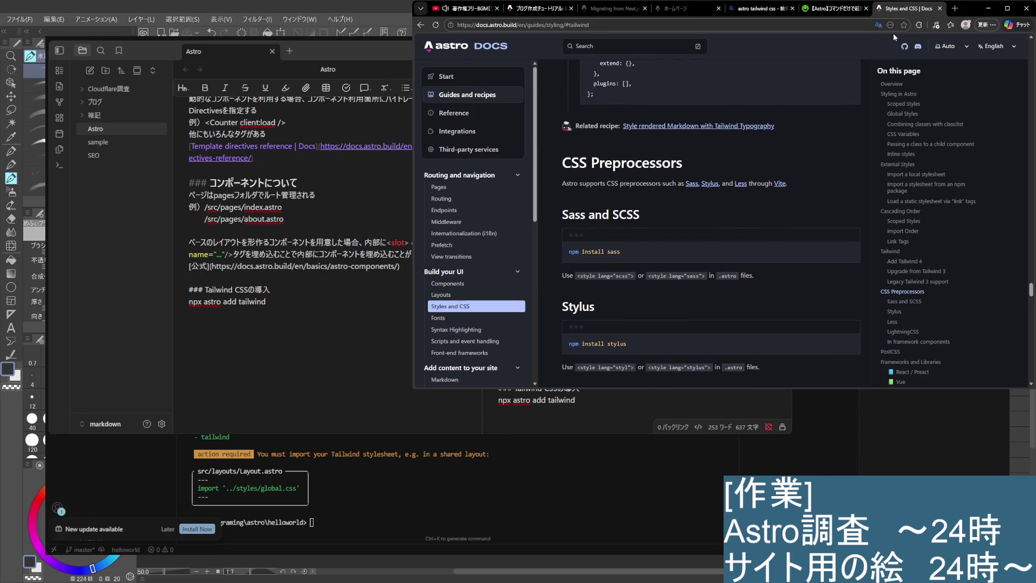
Close the Styles and CSS docs, the Qiita Tailwind article and the Bing search tabs
left_click(940, 8)
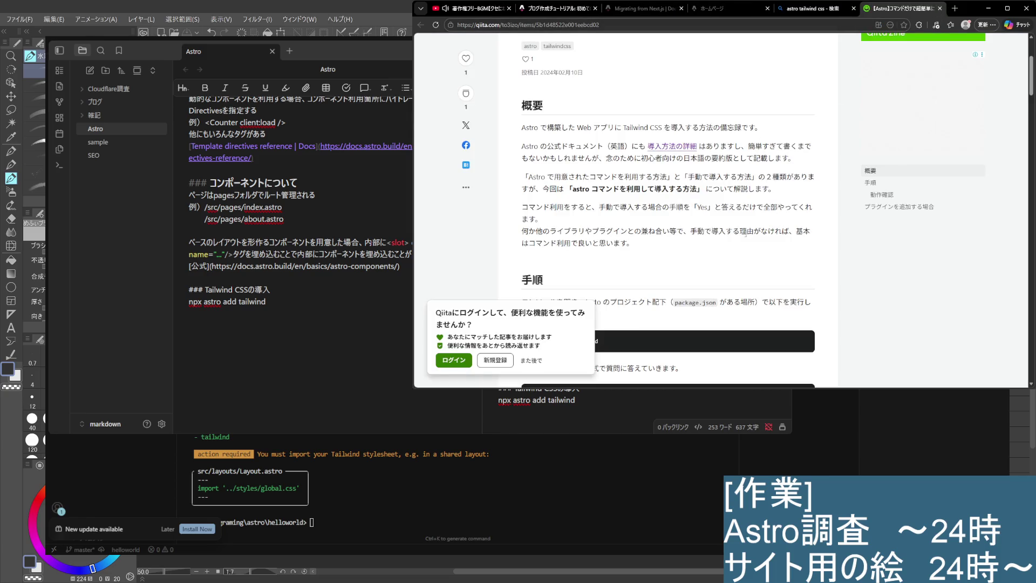
scroll(760, 235, "down", 4)
scroll(759, 235, "up", 3)
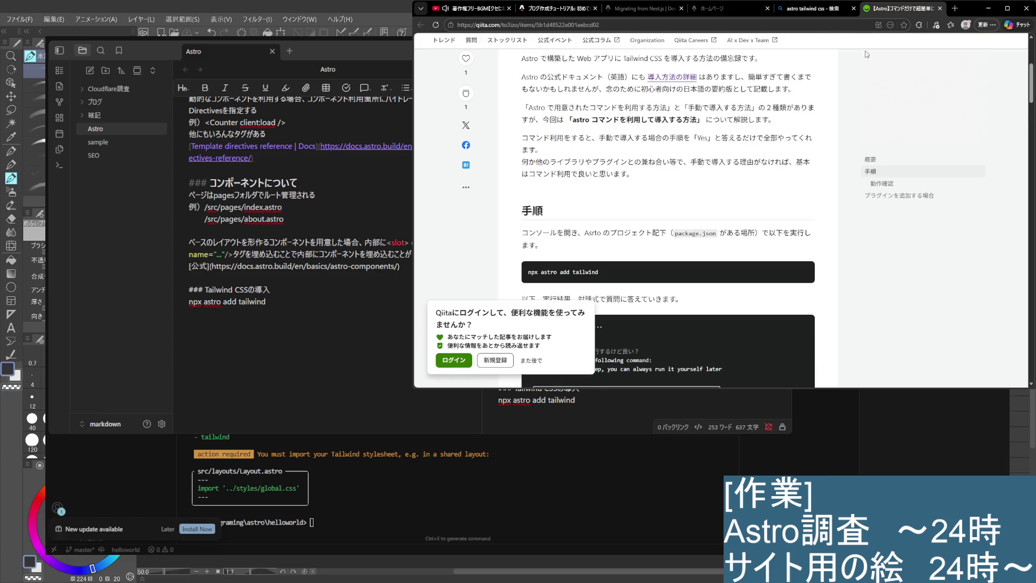
left_click(940, 9)
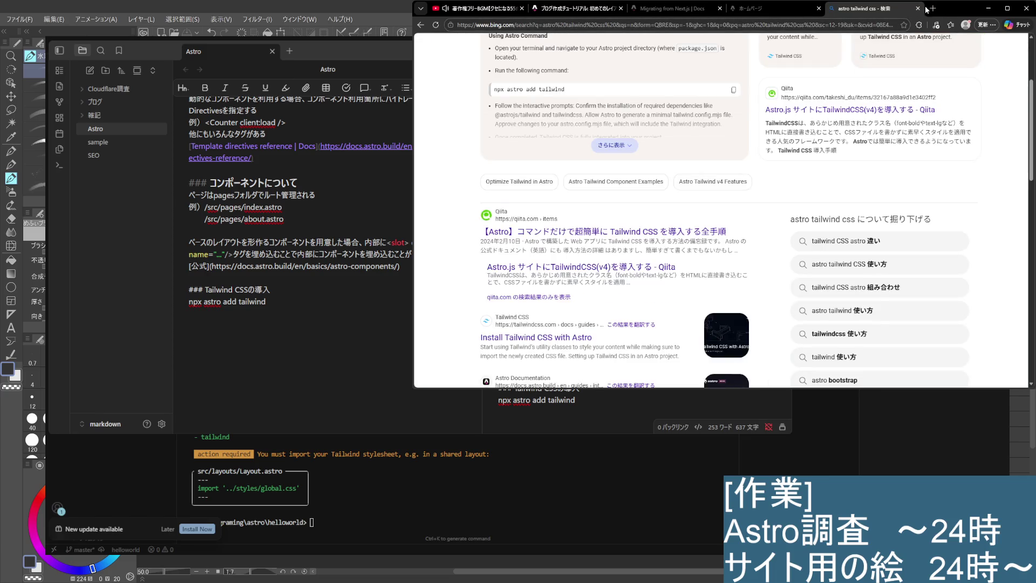
left_click(920, 10)
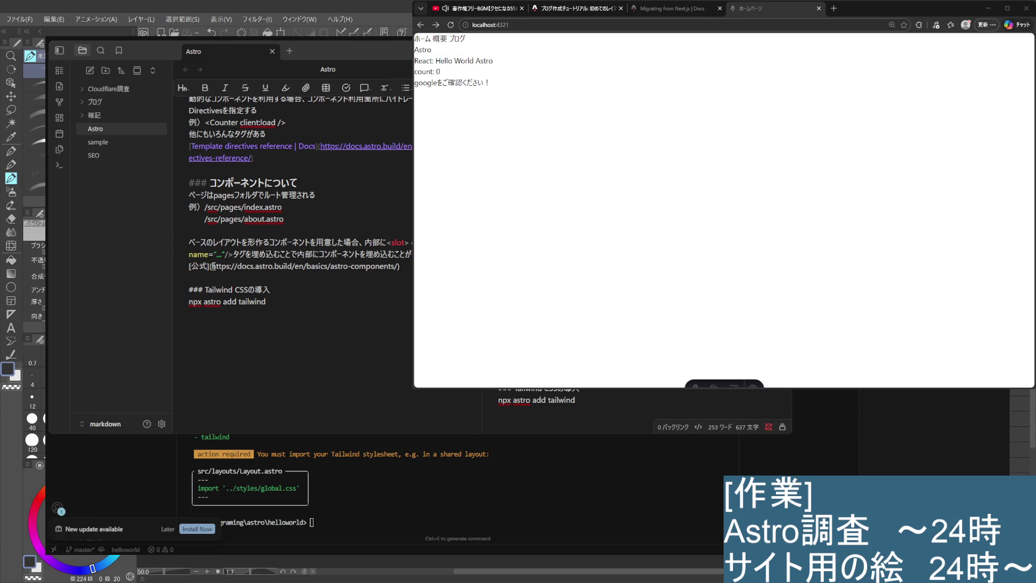
Insert an empty line above the official Astro docs link in the Obsidian note
double_click(253, 266)
key("Return")
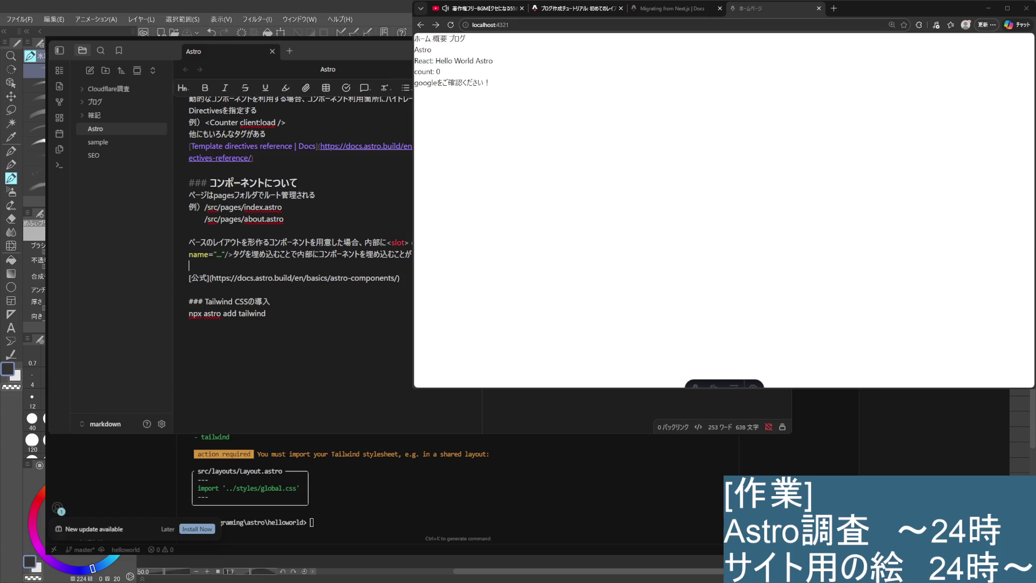
left_click(286, 279)
key("ctrl+shift+f")
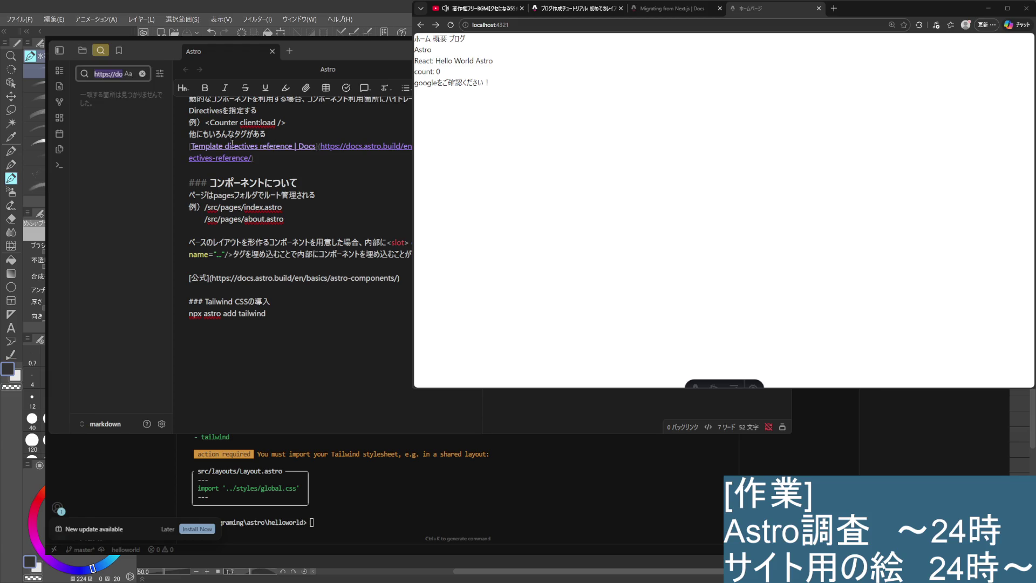
left_click(142, 74)
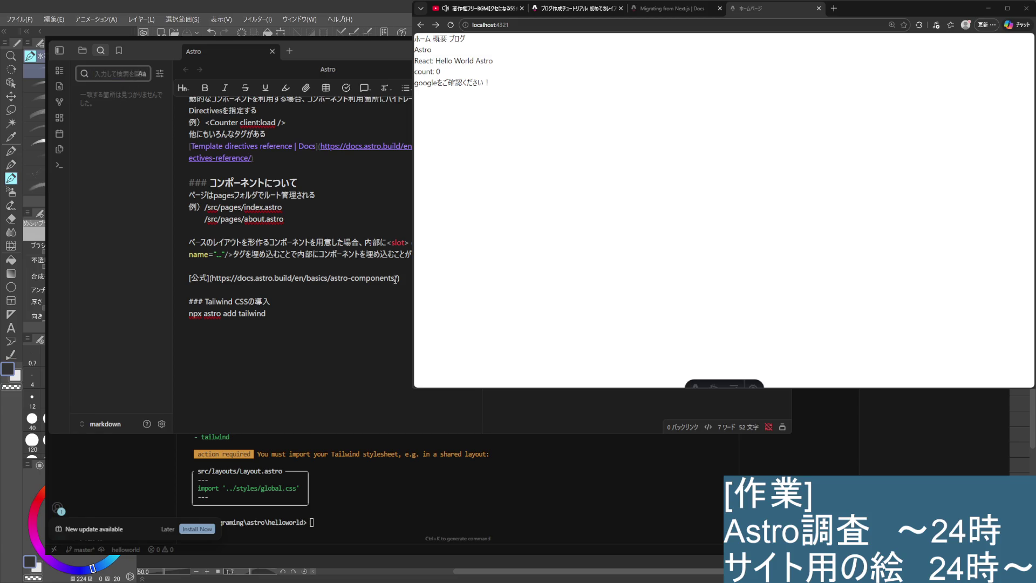
Paste the Astro components docs URL from the note into a new browser tab
left_click_drag(400, 278, 211, 278)
key("ctrl+c")
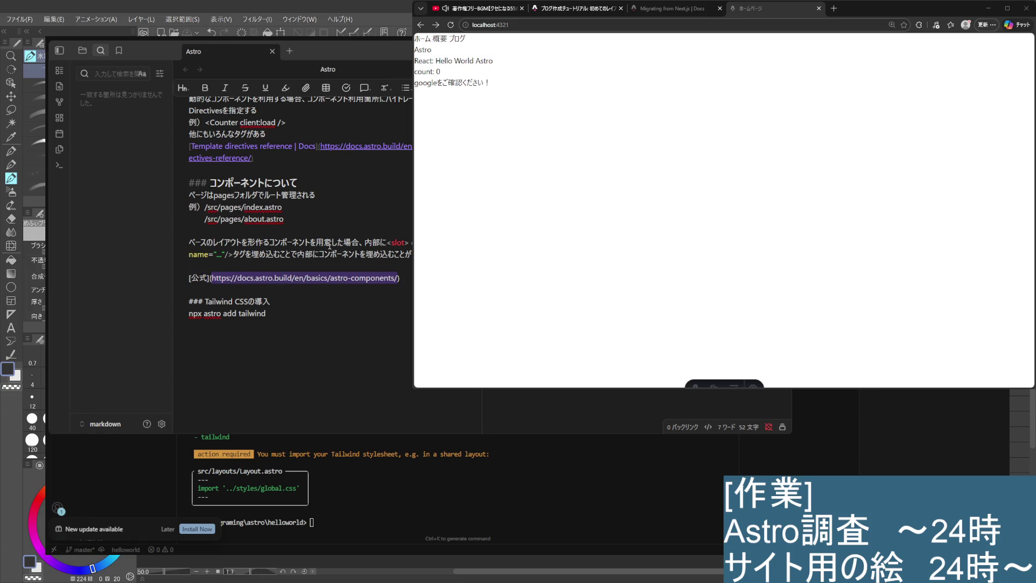
left_click(834, 8)
key("ctrl+v")
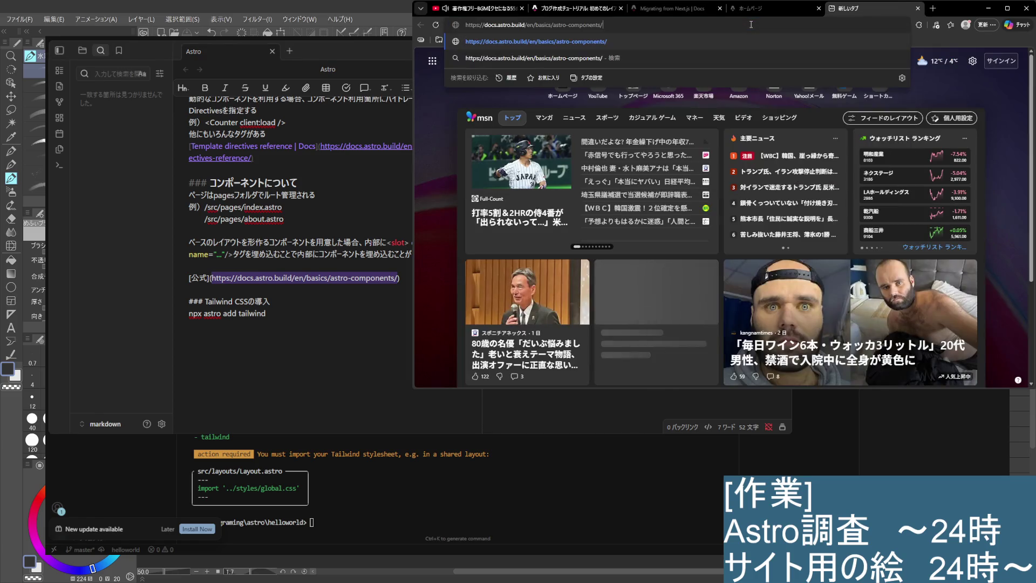
Load the Astro Components page and read through Structure, Script and Template down to Component Props
key("Return")
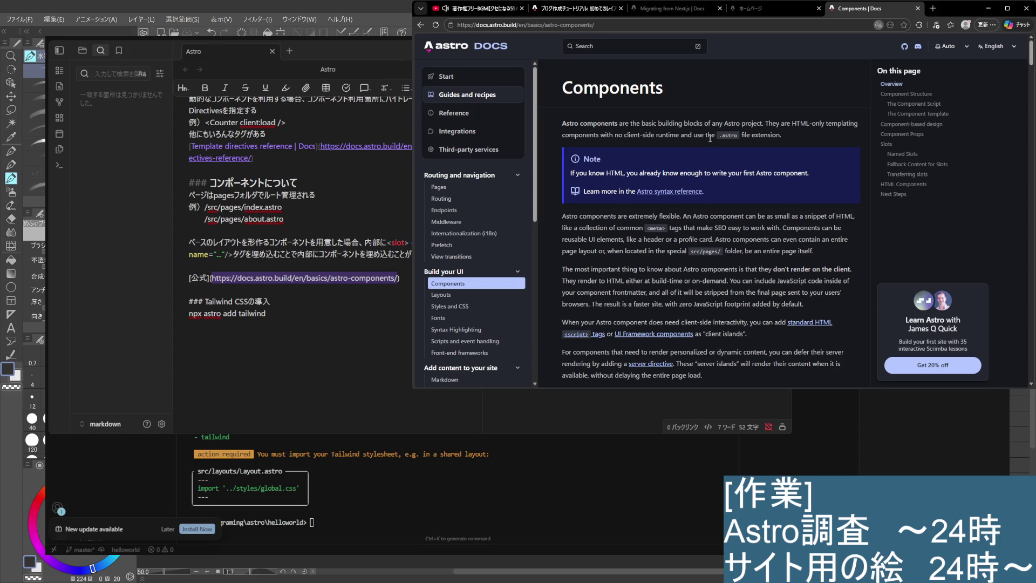
scroll(756, 159, "down", 5)
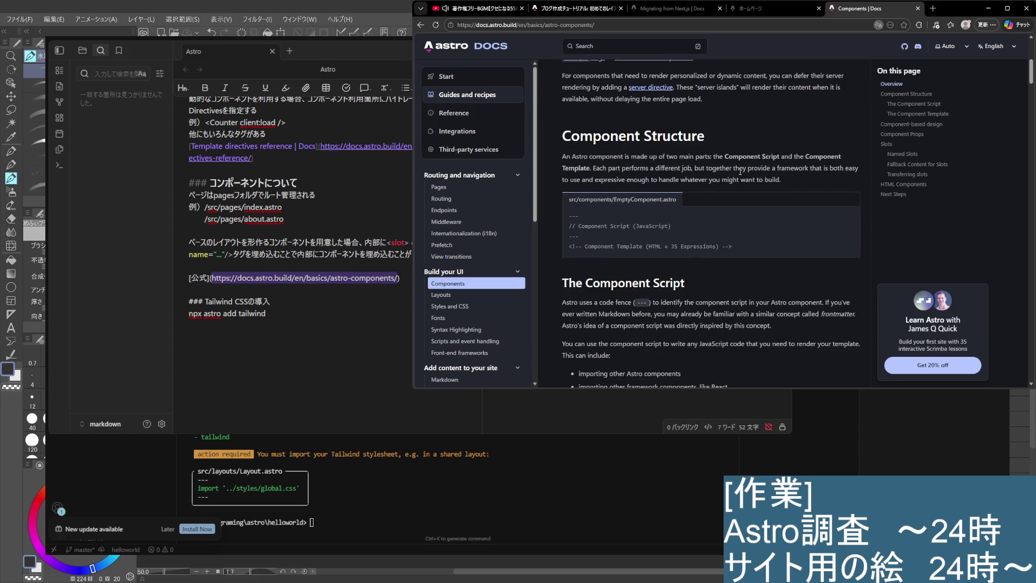
scroll(737, 170, "down", 3)
scroll(737, 170, "down", 1)
scroll(737, 171, "down", 5)
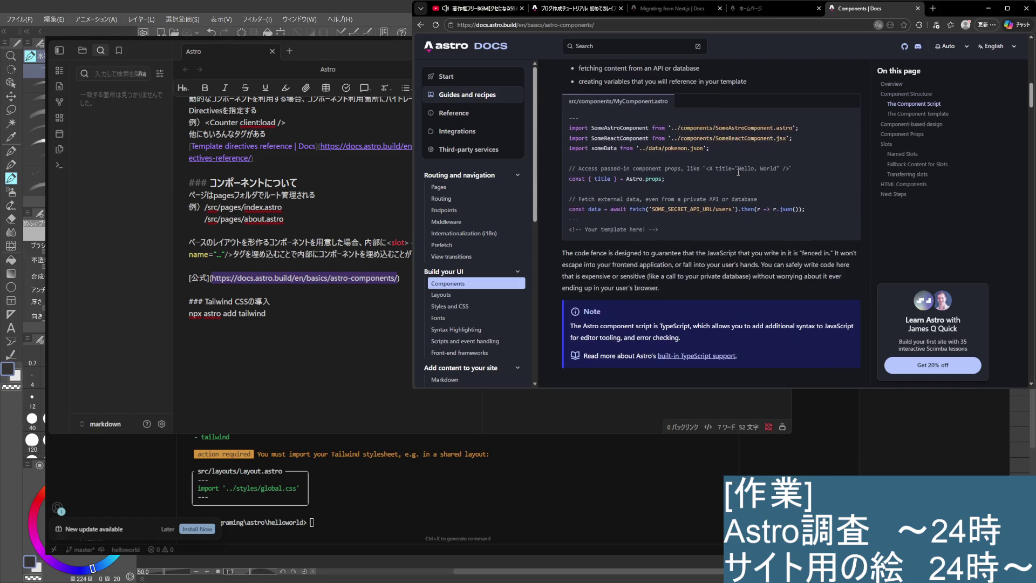
scroll(737, 170, "down", 1)
scroll(738, 171, "down", 4)
scroll(737, 170, "down", 4)
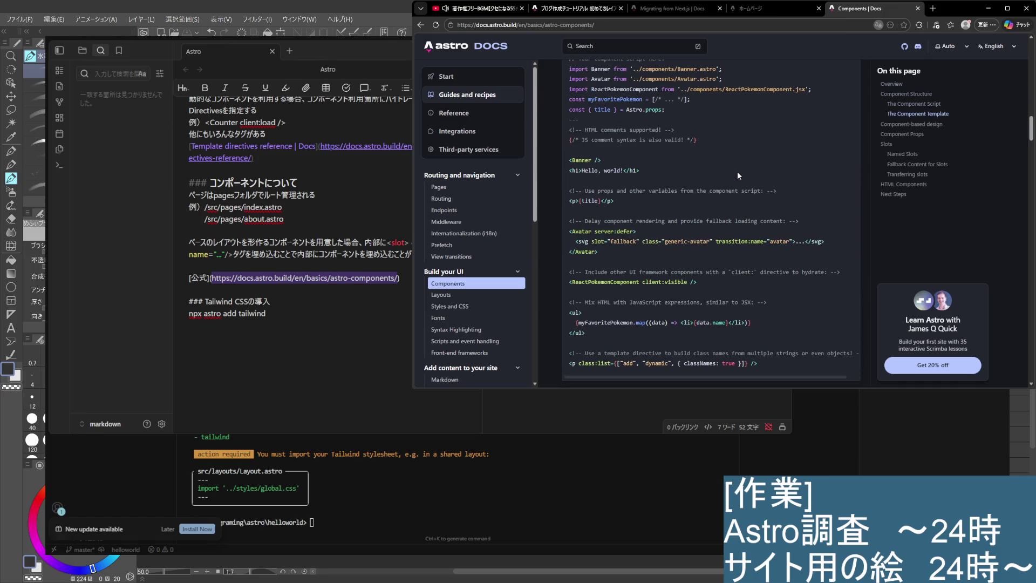
scroll(737, 171, "down", 3)
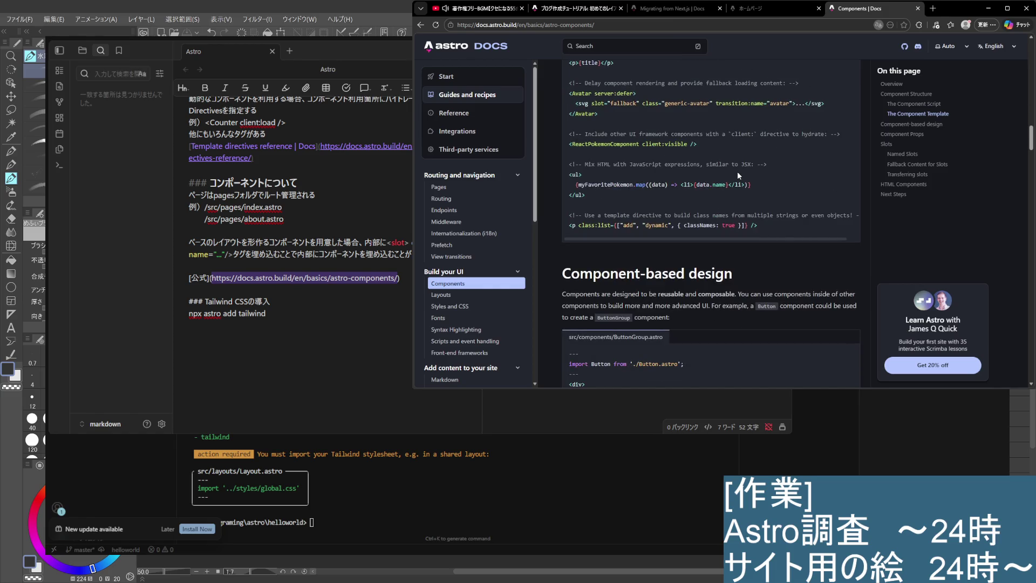
scroll(692, 174, "up", 1)
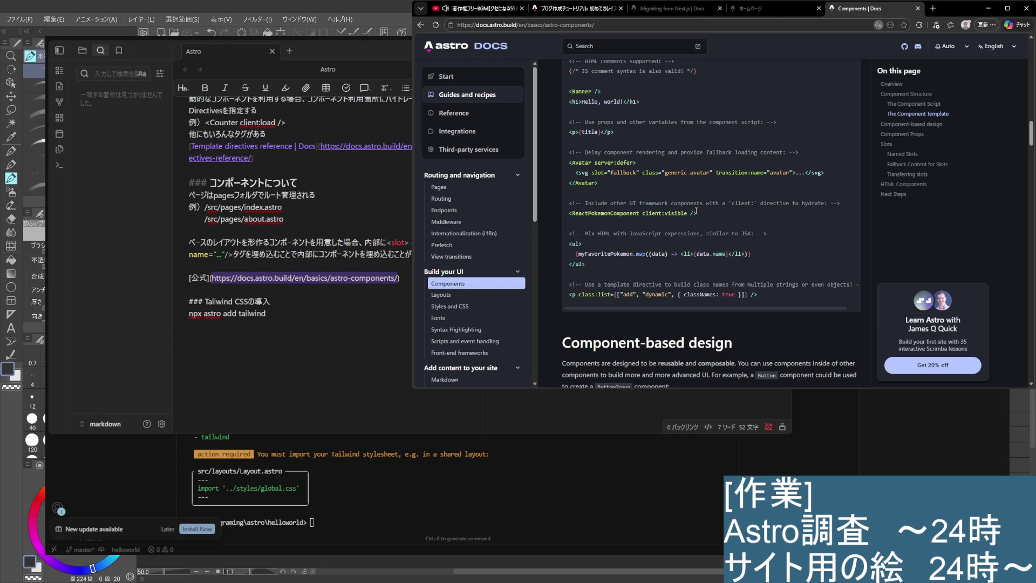
scroll(696, 211, "down", 5)
scroll(696, 214, "down", 2)
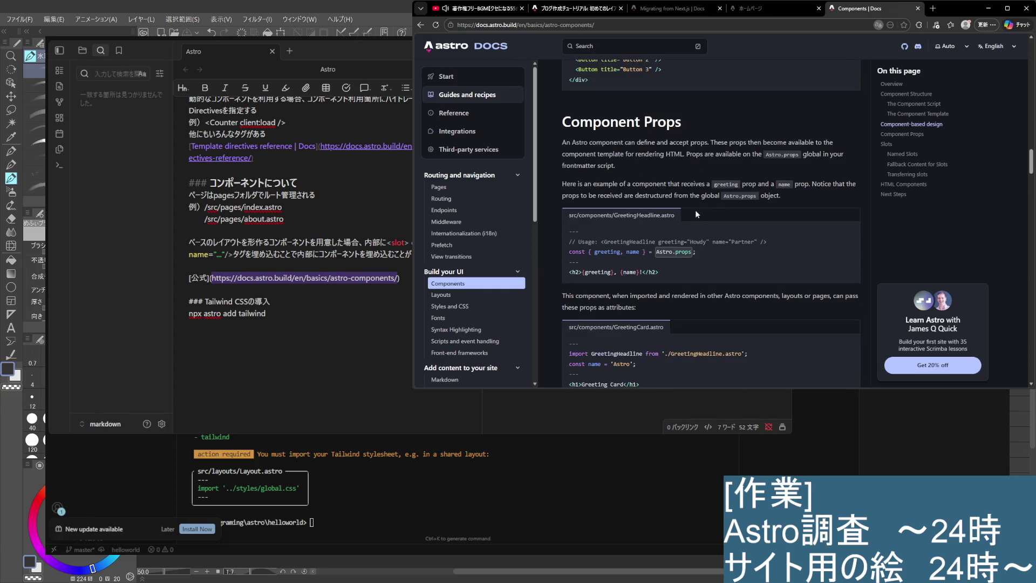
scroll(696, 213, "up", 2)
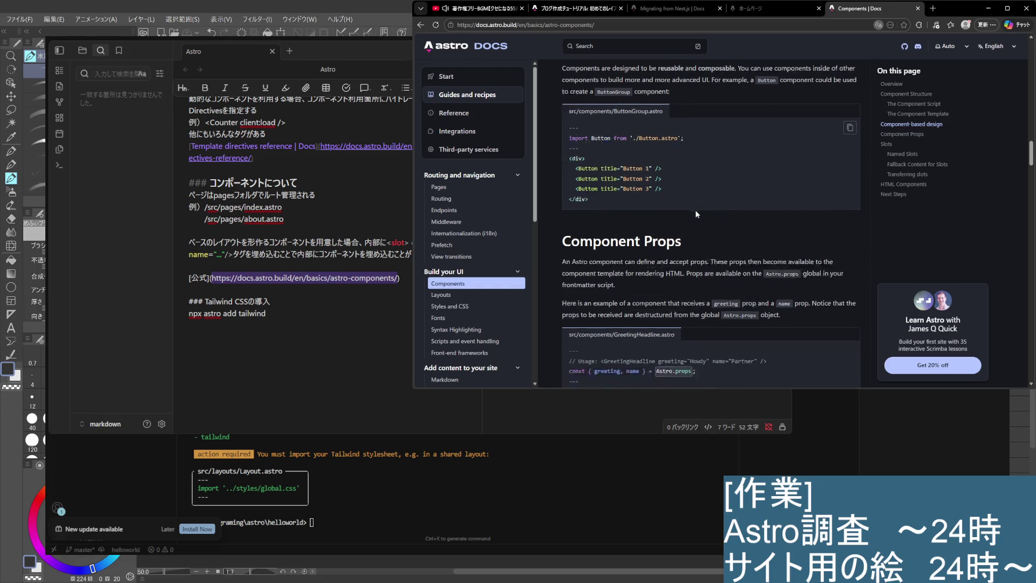
scroll(696, 213, "down", 3)
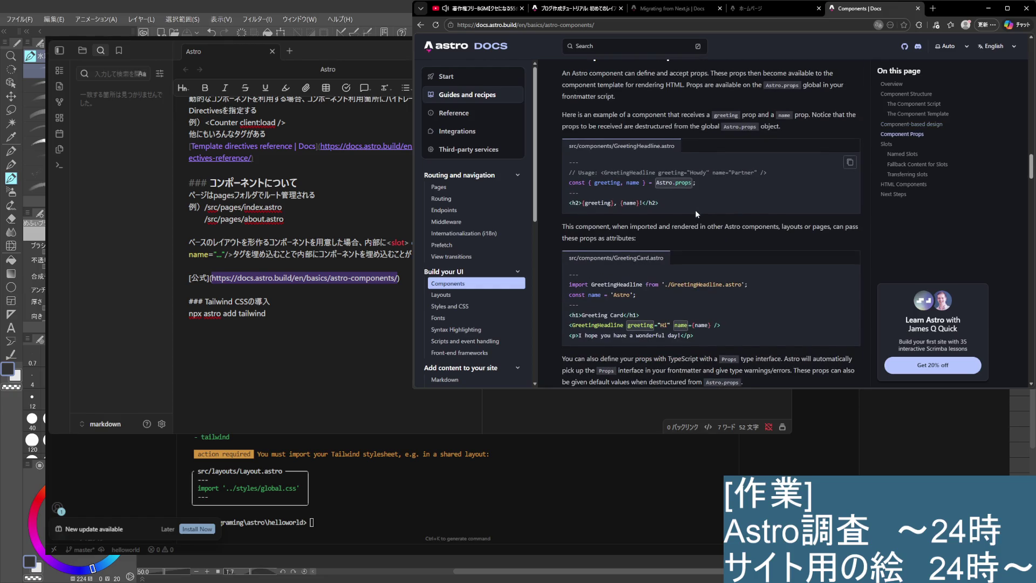
scroll(695, 209, "down", 2)
scroll(696, 209, "up", 2)
scroll(697, 186, "up", 1)
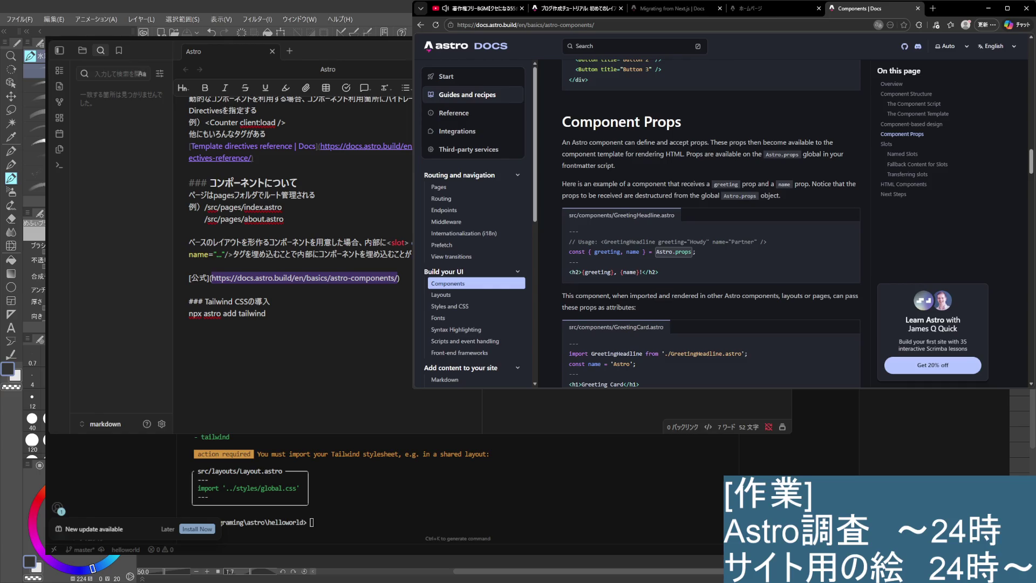
key("alt+Tab")
Add the Astro.props destructuring line below the HelloAstroProps interface, keeping the greeting without 'Astro:'
left_click(201, 102)
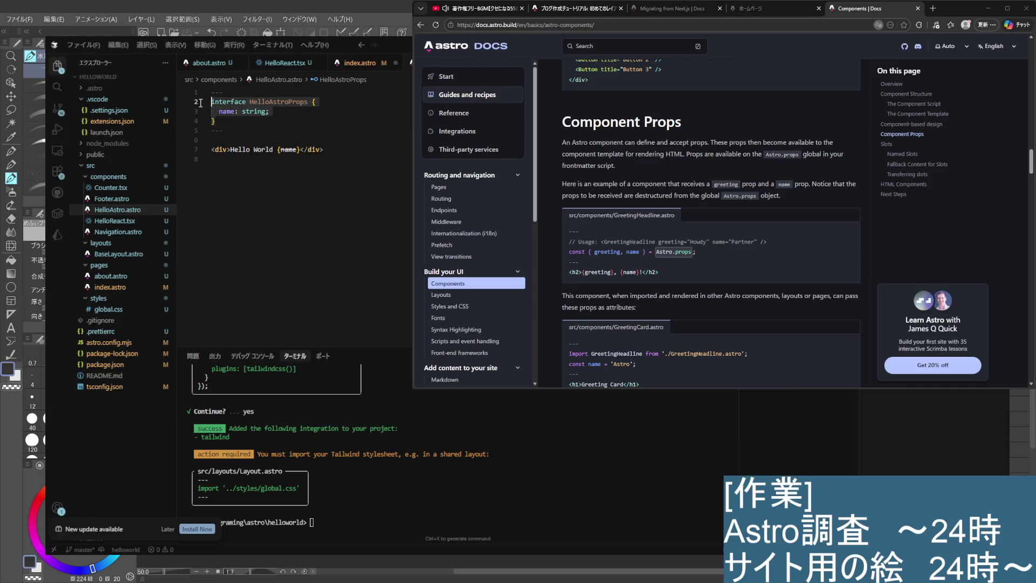
left_click(340, 121)
key("Return")
key("Tab")
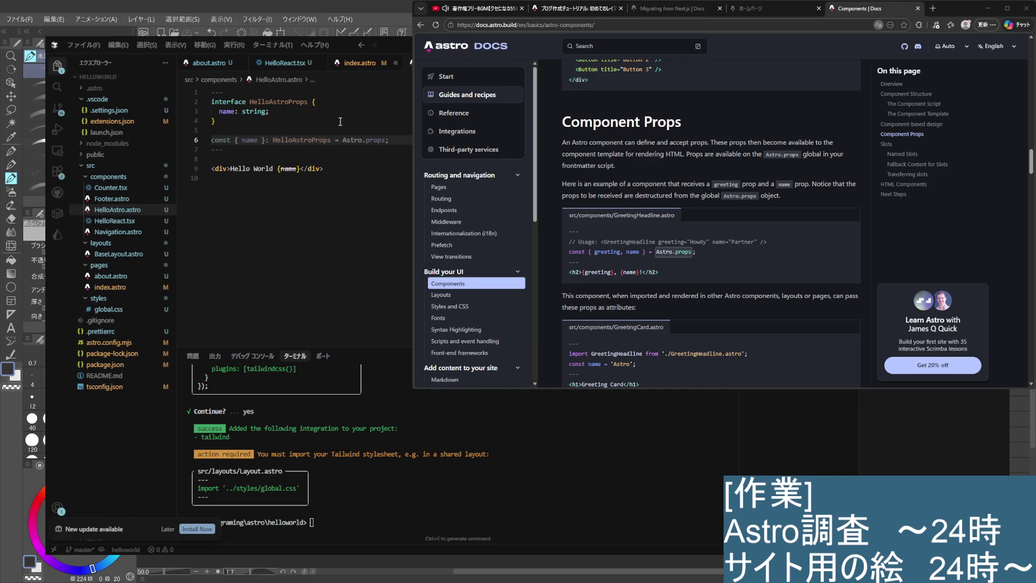
key("Tab")
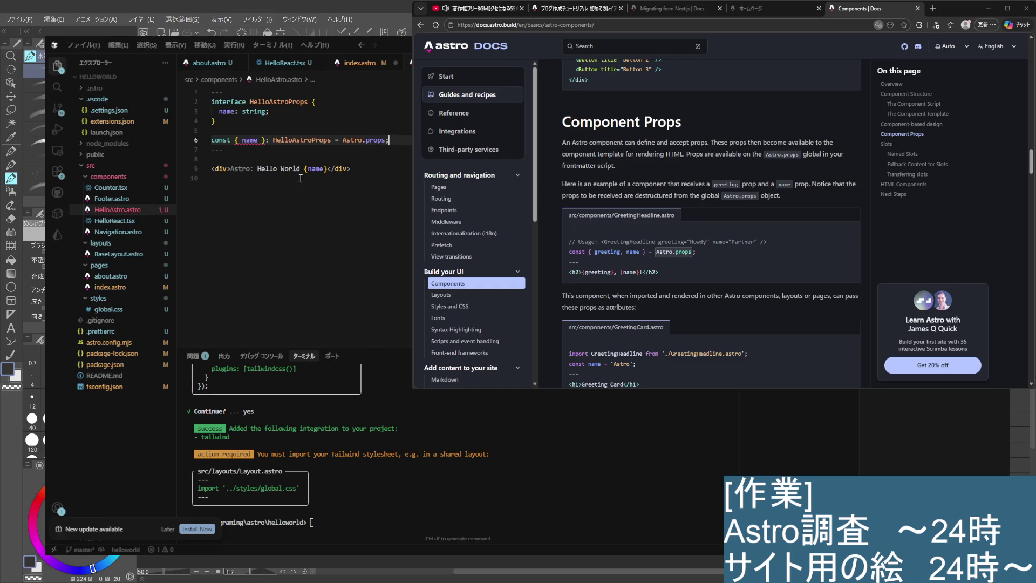
key("Tab")
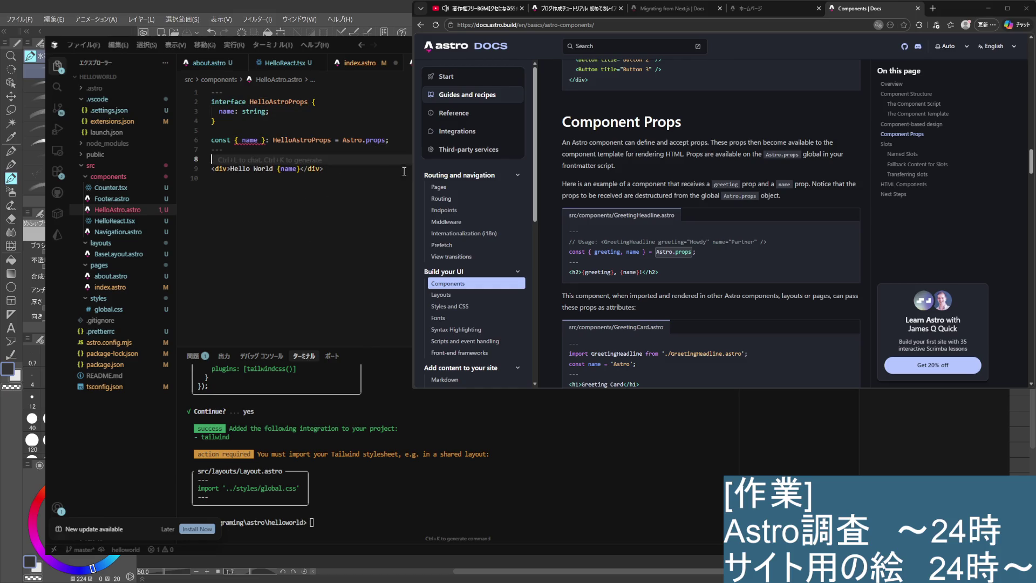
Inspect the HelloAstroProps and Astro.props types to bring up the type error on name
left_click(316, 139)
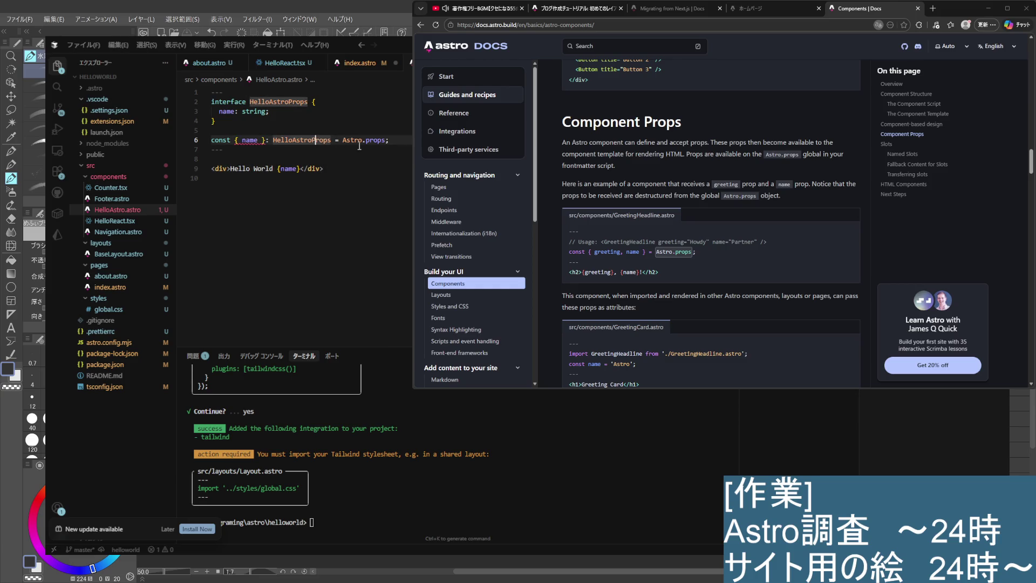
left_click(334, 170)
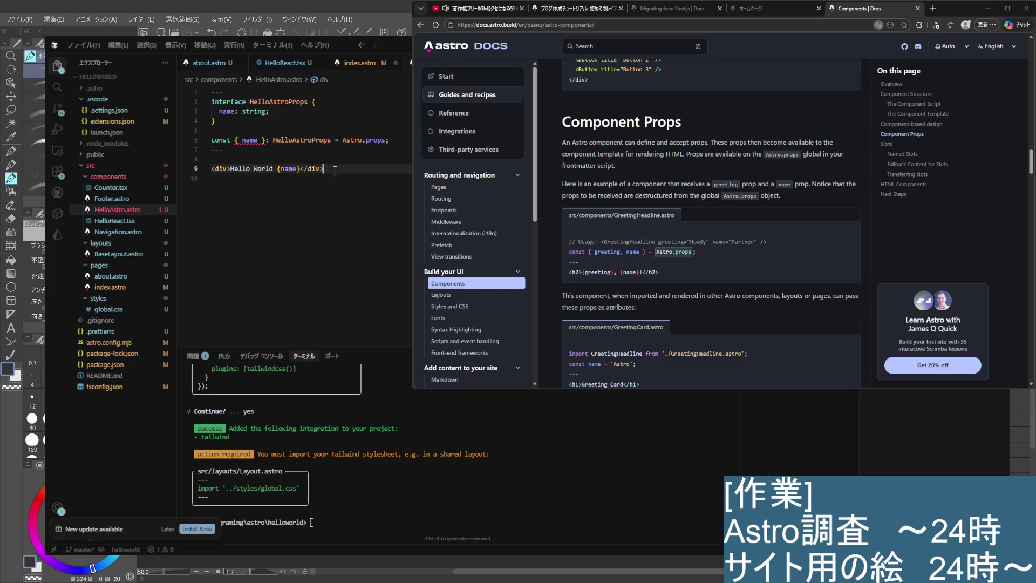
left_click(383, 140)
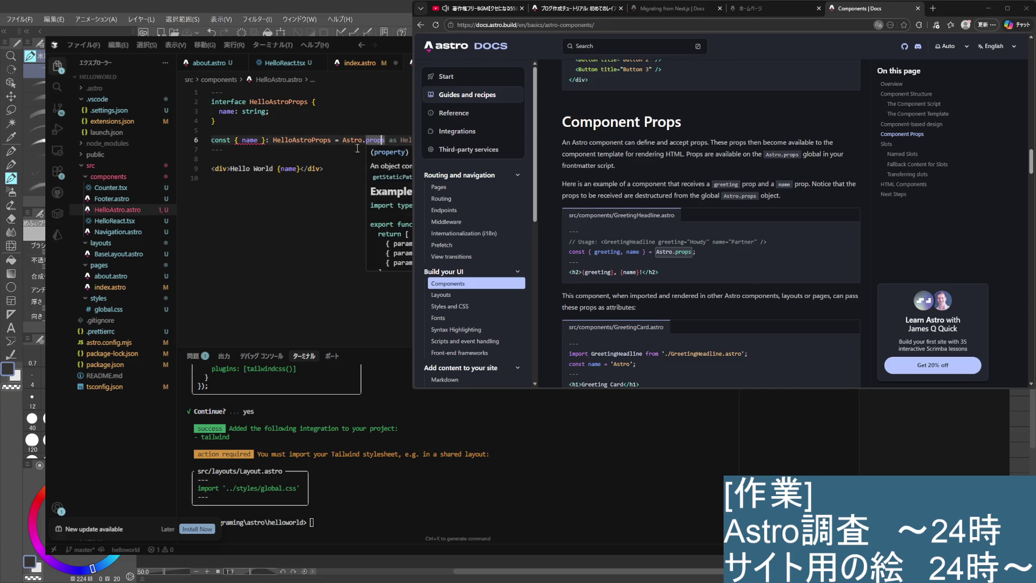
left_click(324, 169)
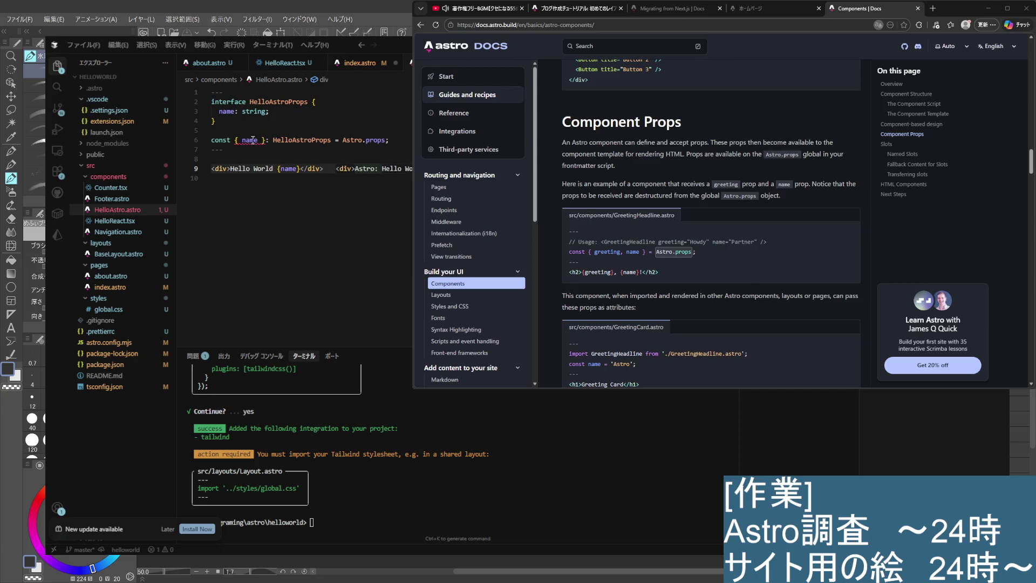
mouse_move(254, 139)
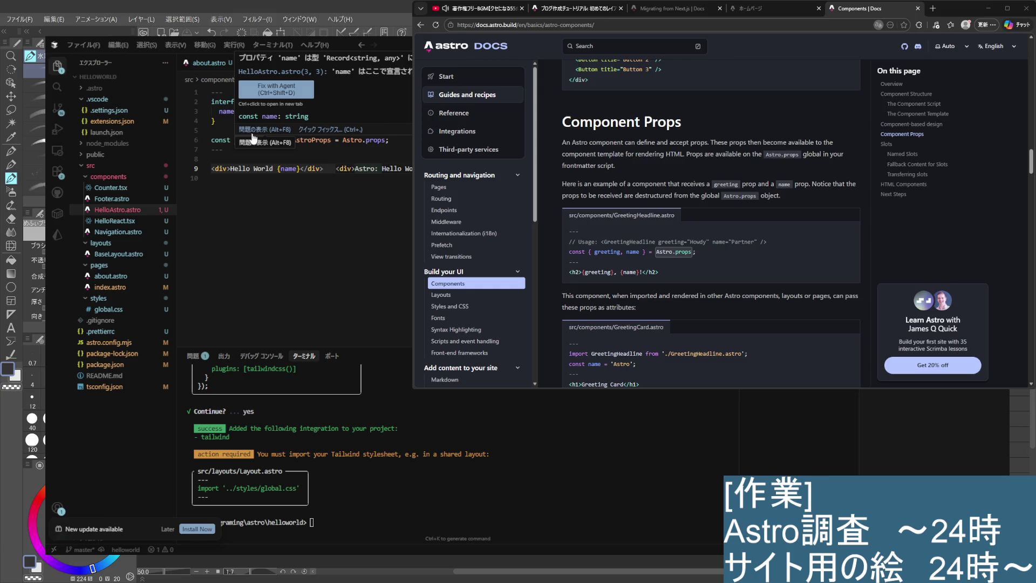
Go to Astro's definition of props in context.d.ts
left_click(374, 141)
mouse_move(371, 137)
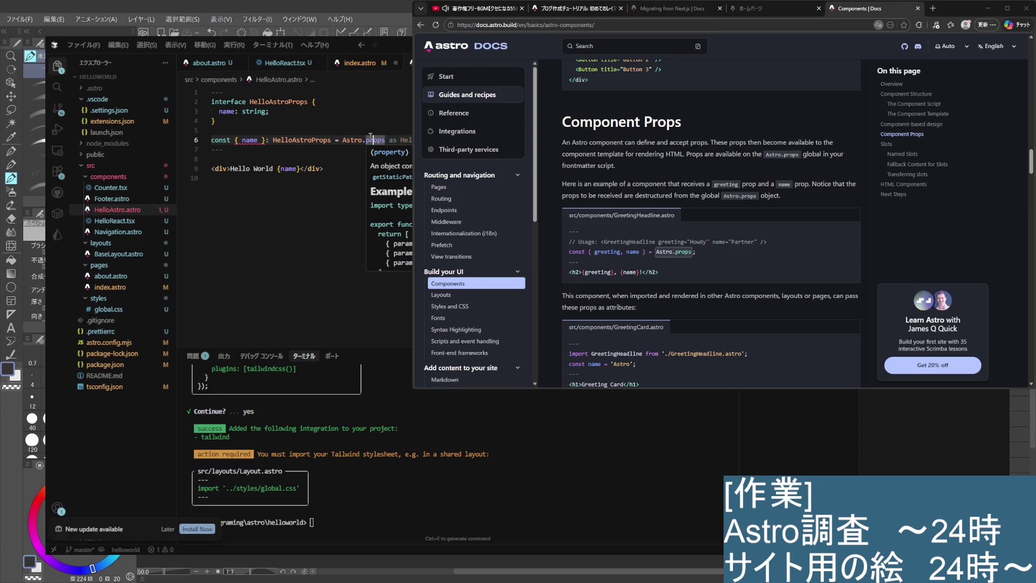
left_click(373, 140, "ctrl")
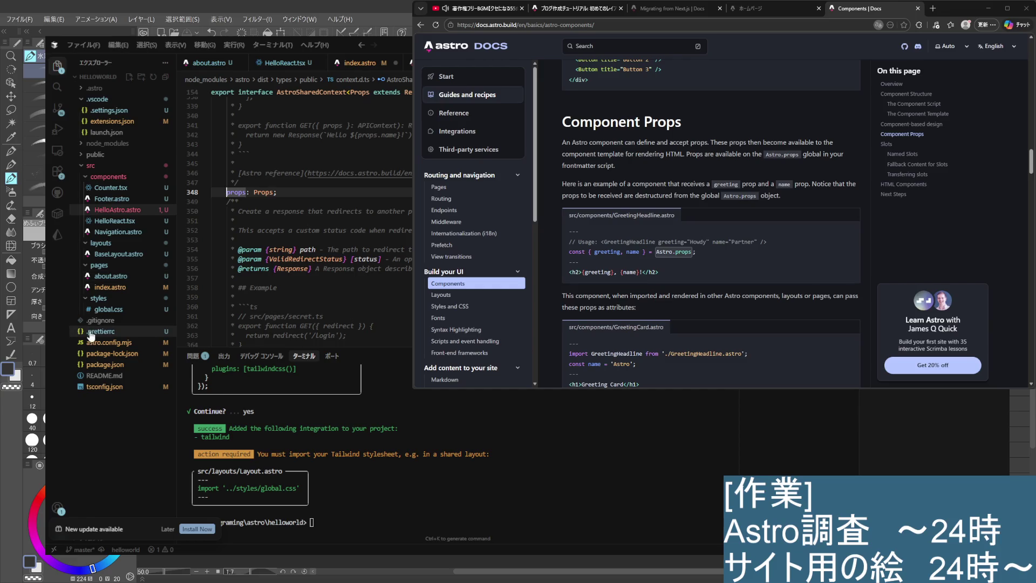
scroll(712, 302, "down", 1)
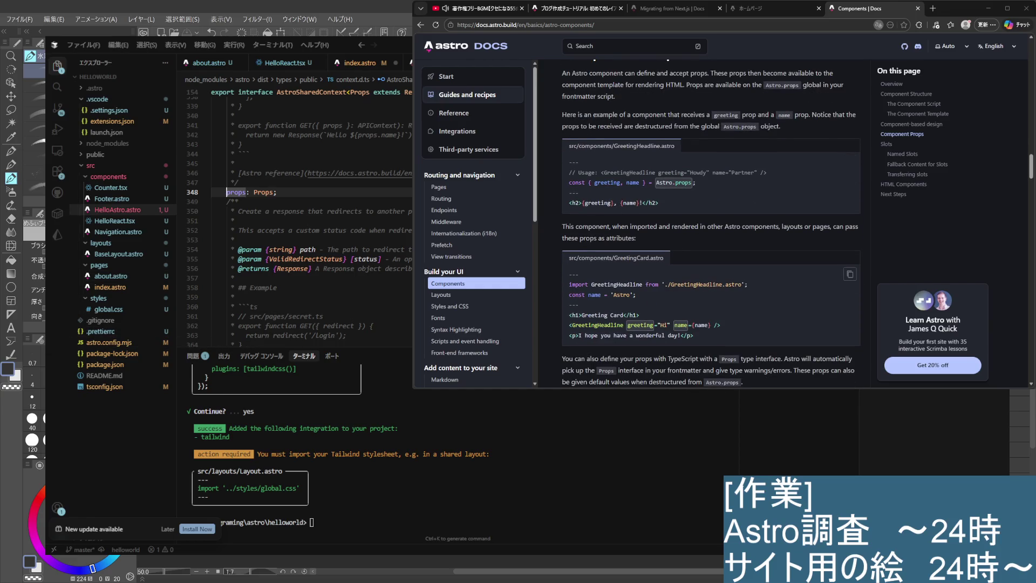
scroll(712, 269, "up", 1)
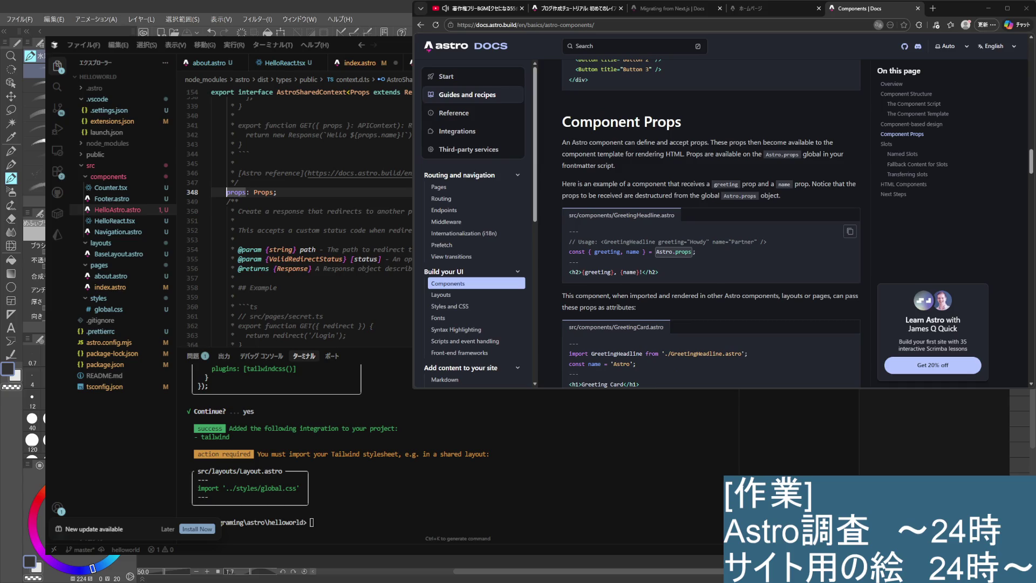
scroll(316, 256, "up", 5)
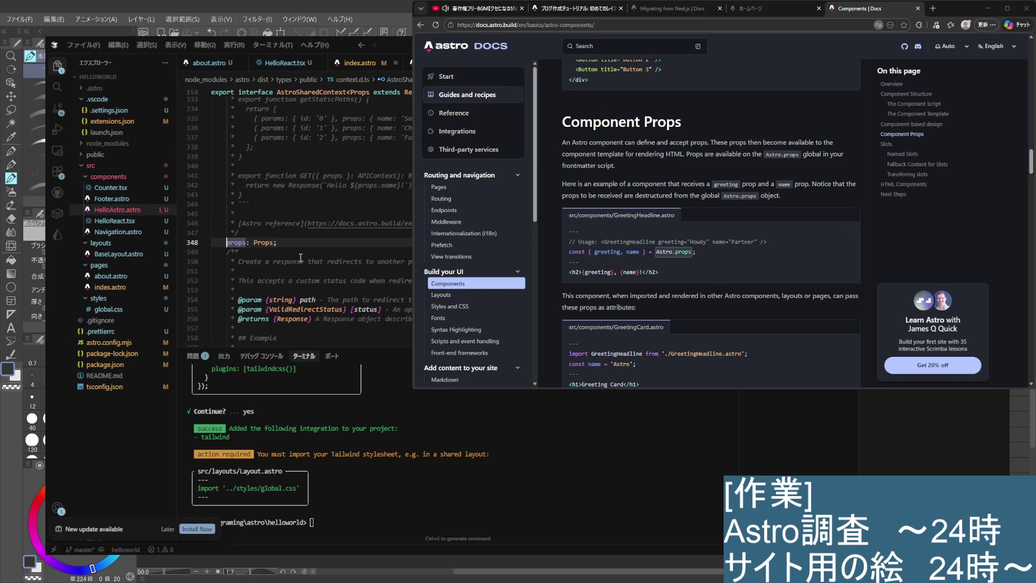
scroll(309, 269, "up", 3)
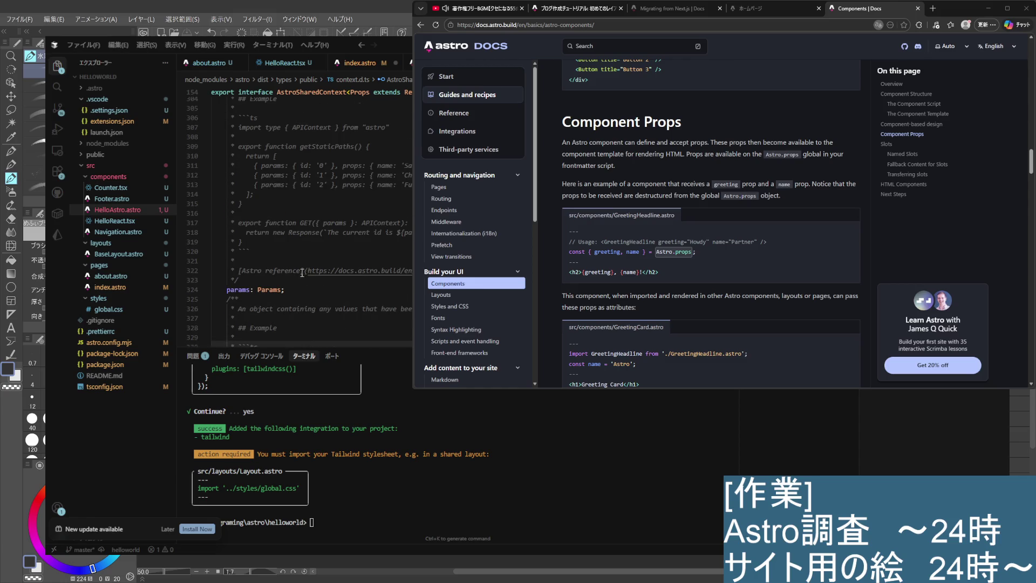
scroll(302, 273, "down", 8)
Read up through the AstroSharedContext fields such as params, then return to index.astro
double_click(240, 269)
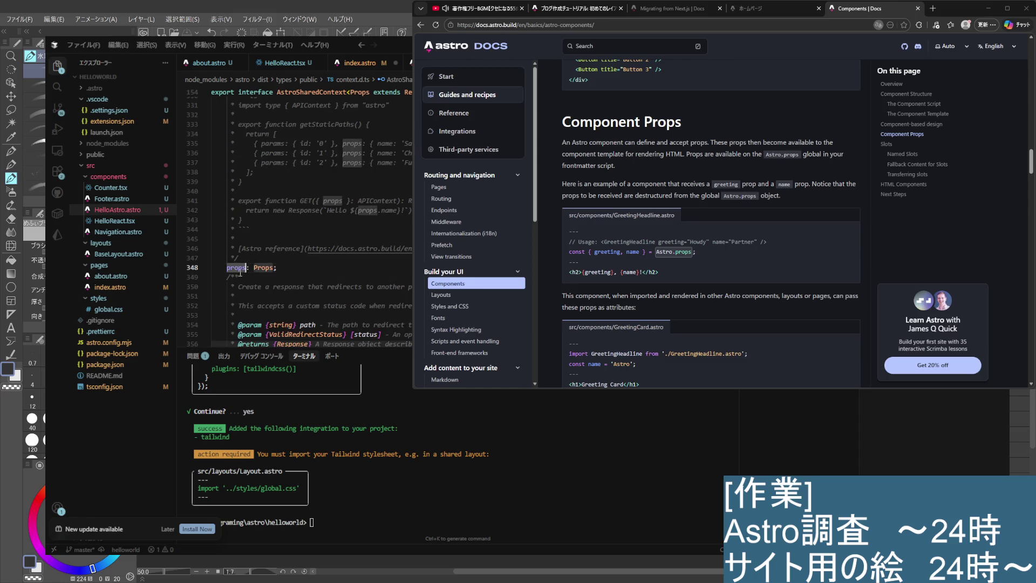
scroll(241, 272, "up", 6)
left_click(269, 214)
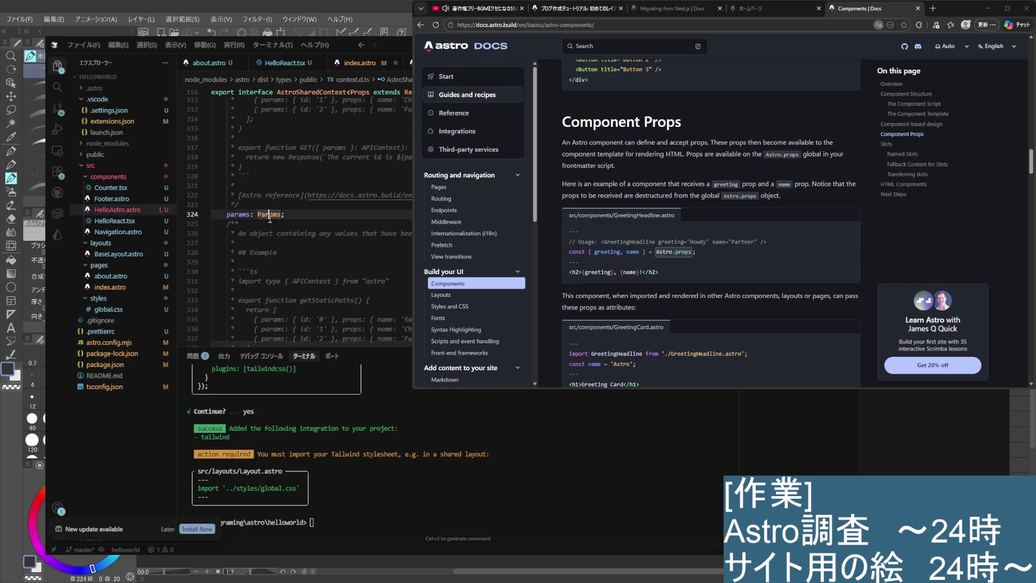
scroll(272, 222, "up", 4)
scroll(276, 227, "up", 3)
scroll(282, 236, "up", 4)
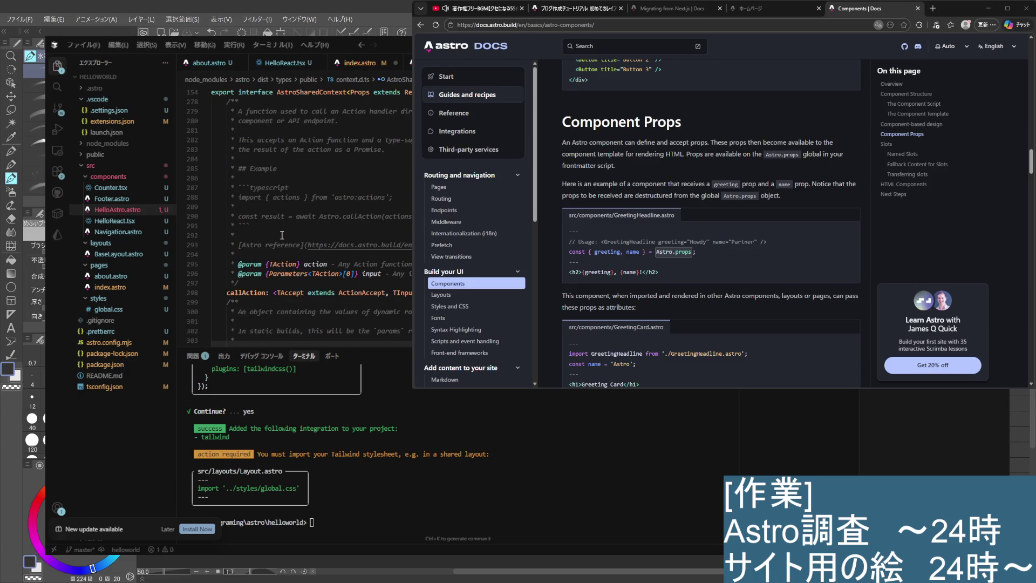
scroll(281, 236, "up", 7)
scroll(282, 235, "up", 6)
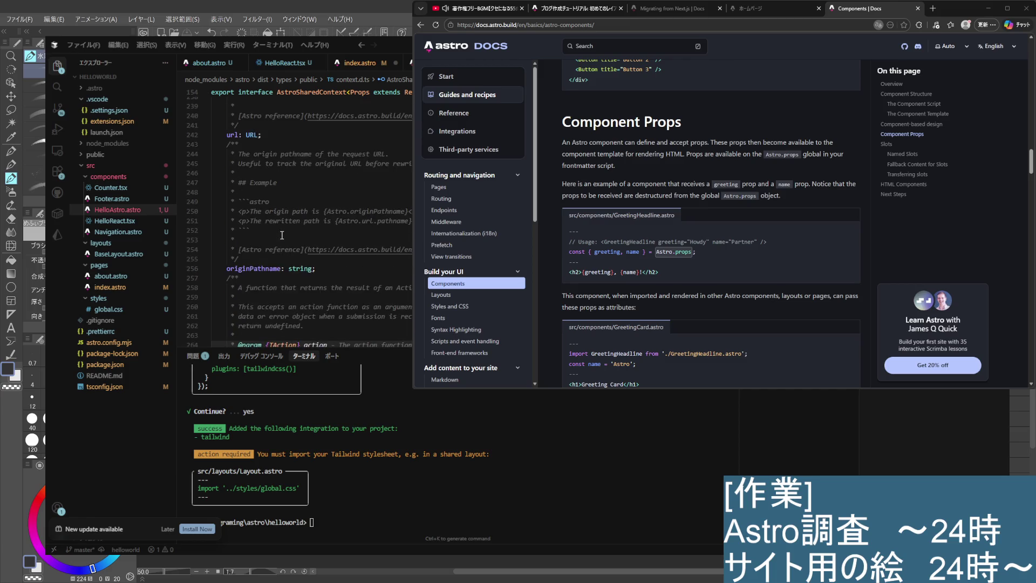
scroll(282, 224, "up", 4)
scroll(285, 246, "up", 7)
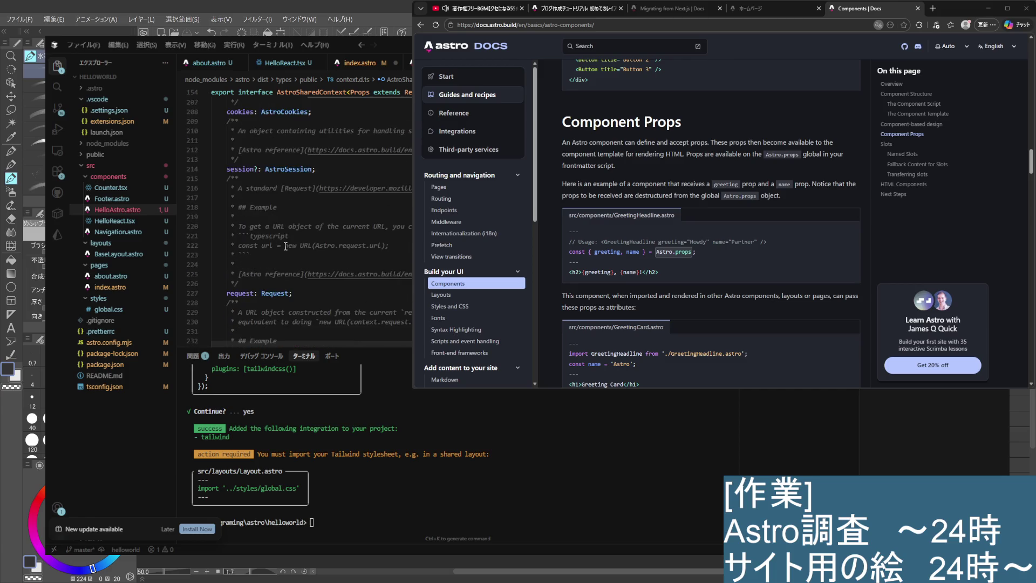
scroll(286, 246, "up", 7)
scroll(262, 260, "up", 8)
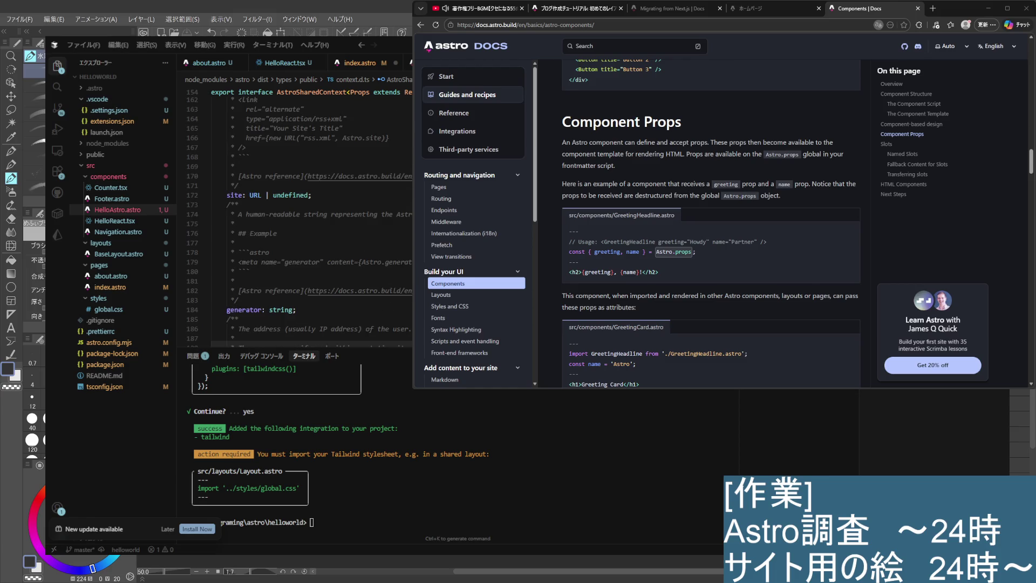
left_click(360, 62)
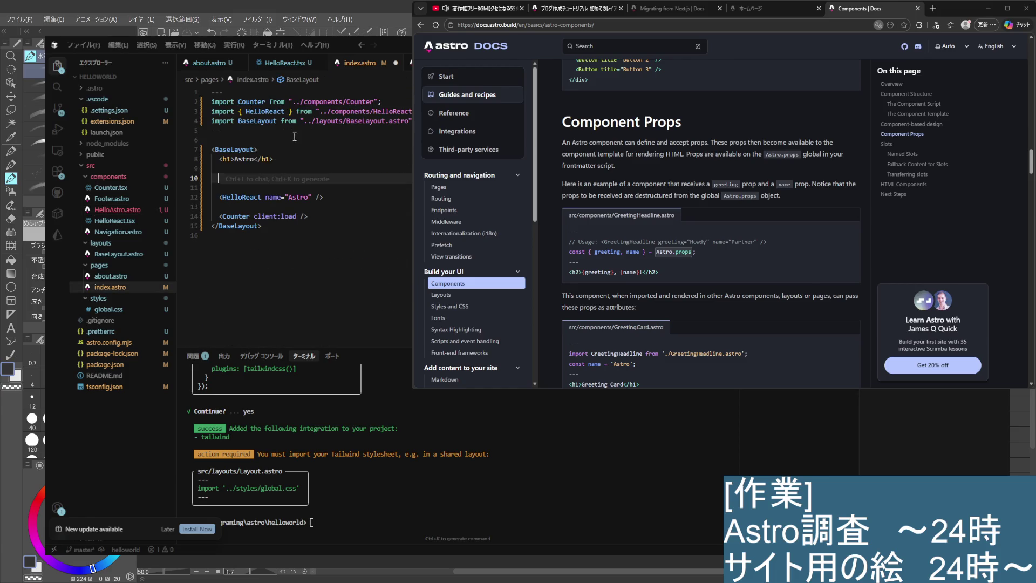
In HelloAstro.astro, peek at the definition of Astro used in Astro.props
key("Down")
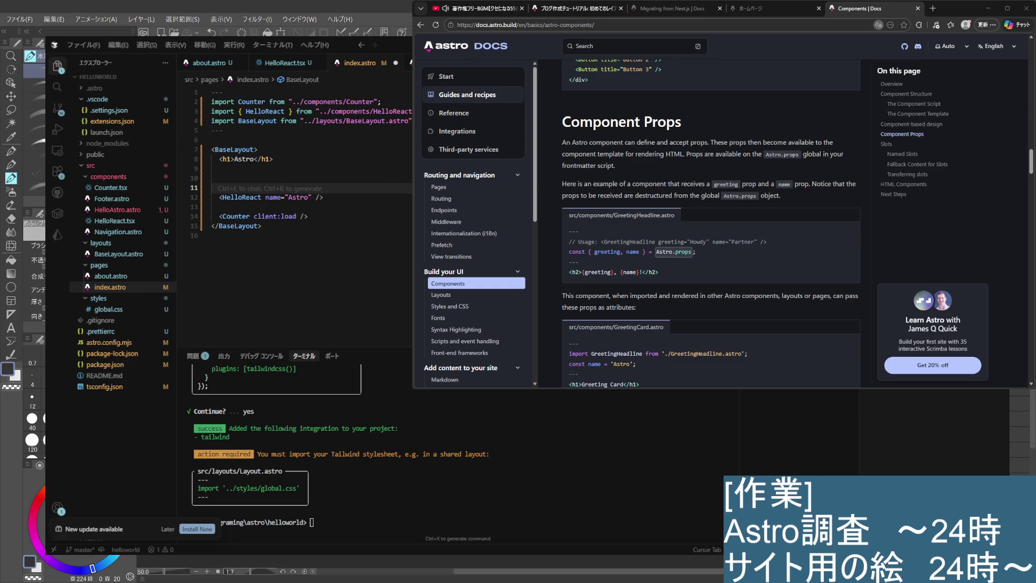
left_click(117, 209)
left_click(343, 140)
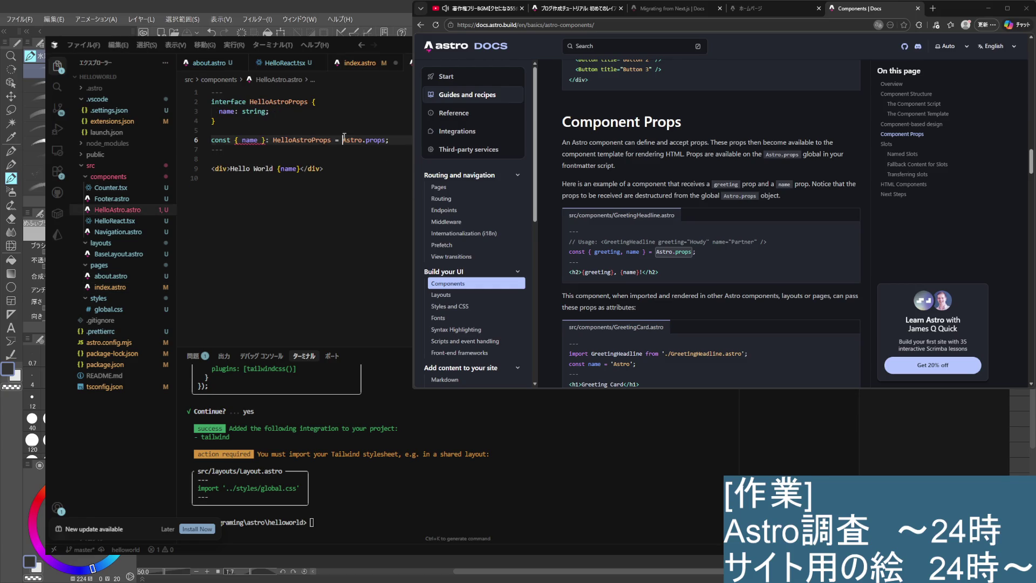
key("Down")
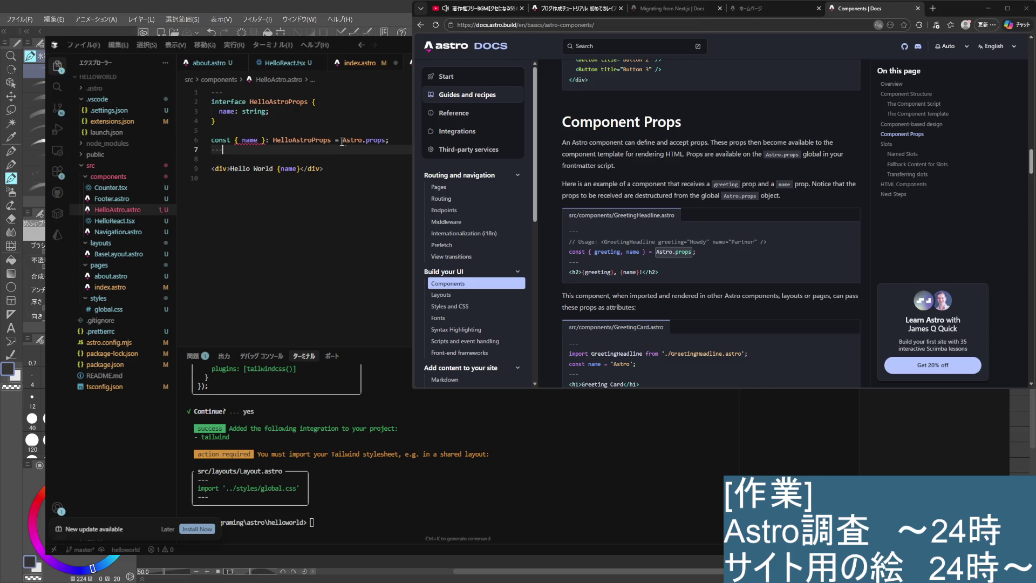
left_click(342, 140, "ctrl")
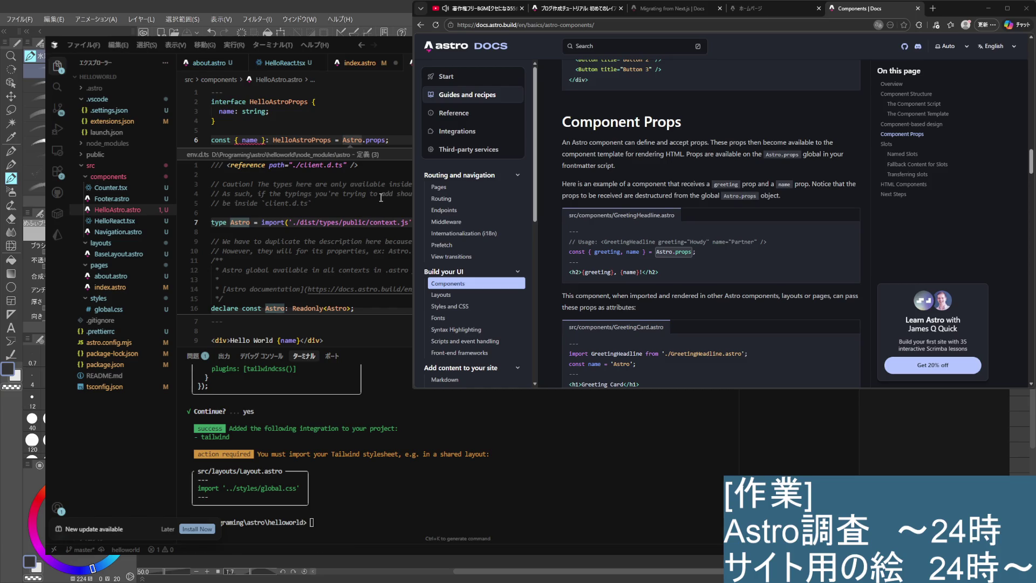
scroll(381, 198, "down", 2)
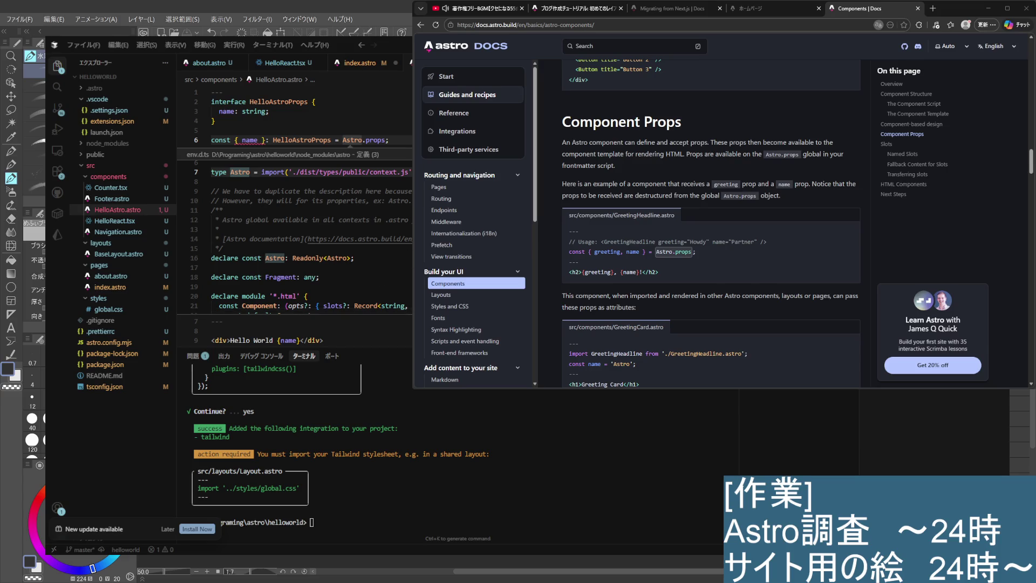
key("Escape")
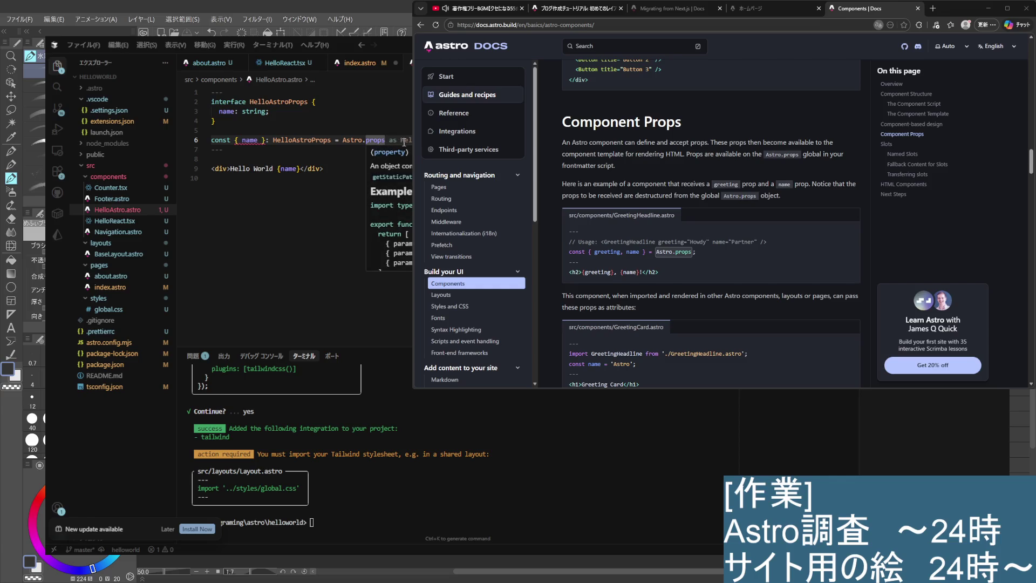
Cast Astro.props as HelloAstroProps and make the div read 'Astro: Hello World {name}'
key("Tab")
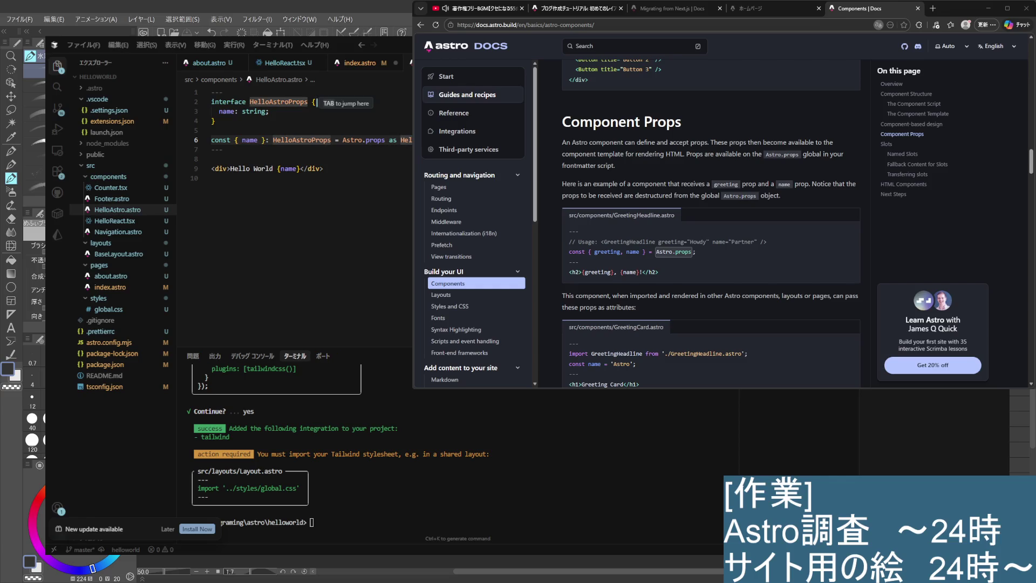
key("Tab")
key("Tab")
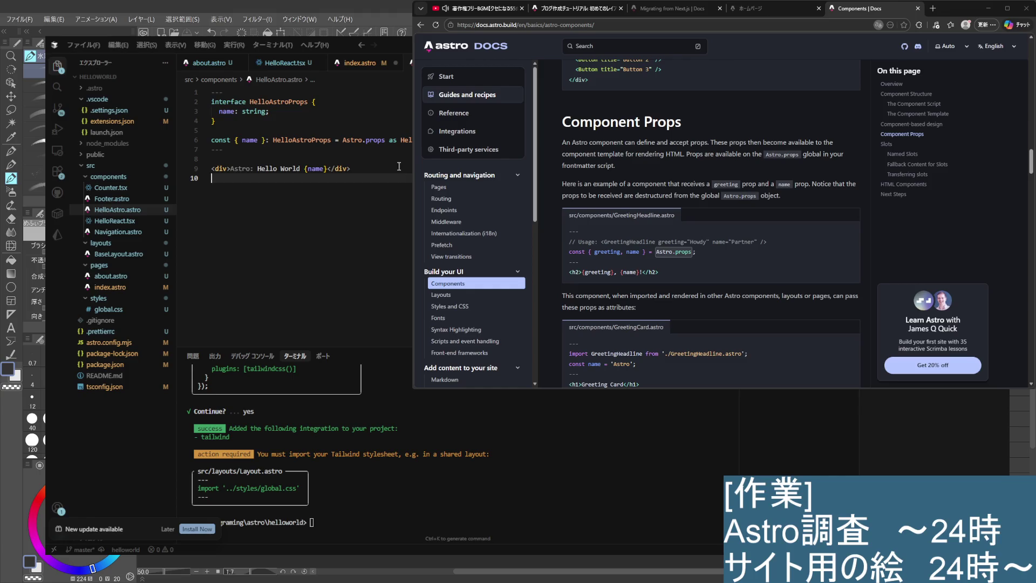
left_click(386, 65)
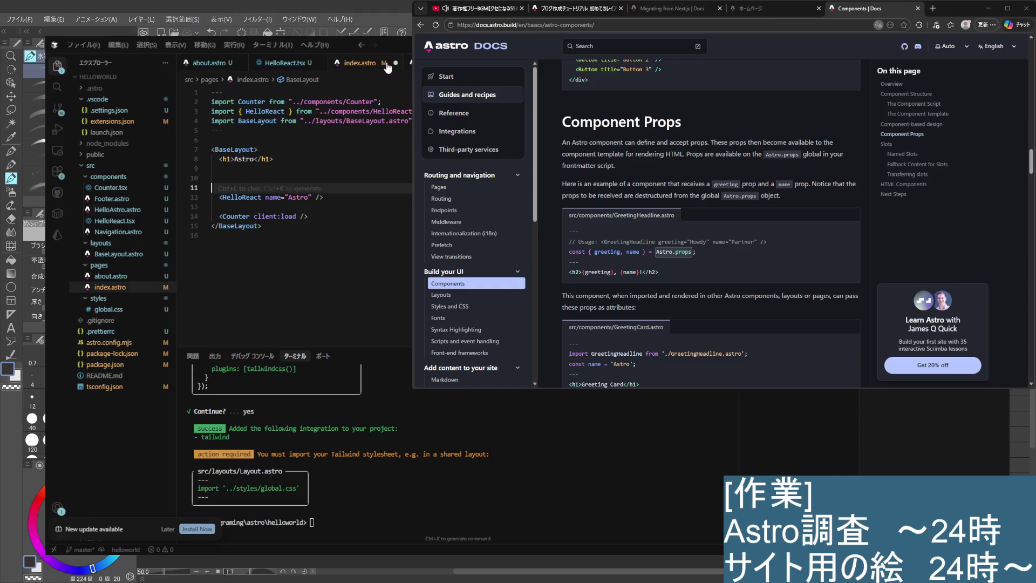
Add <HelloAstro name="Astro" /> above HelloReact and change HelloReact's name to 'React'
left_click(336, 177)
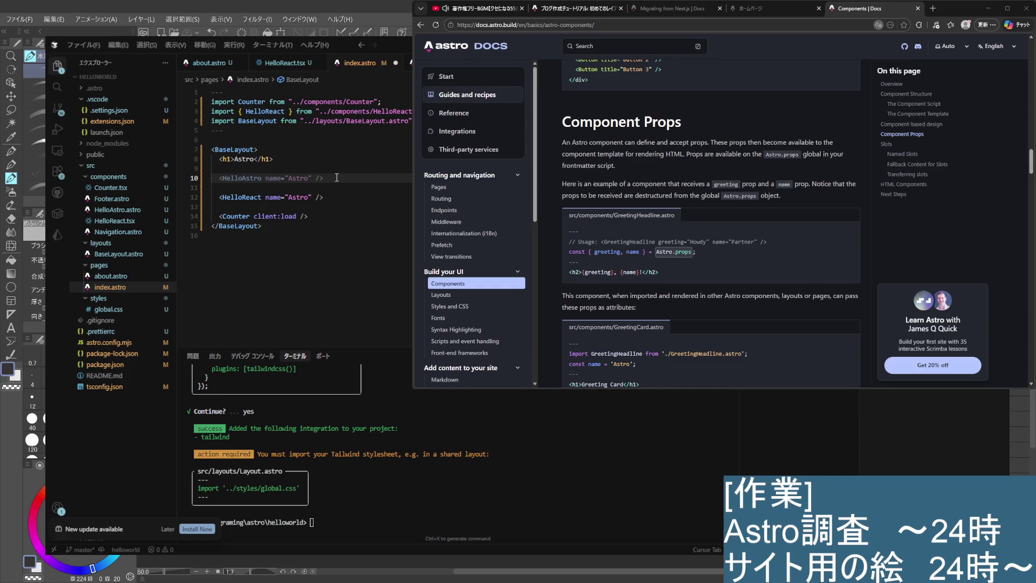
key("Tab")
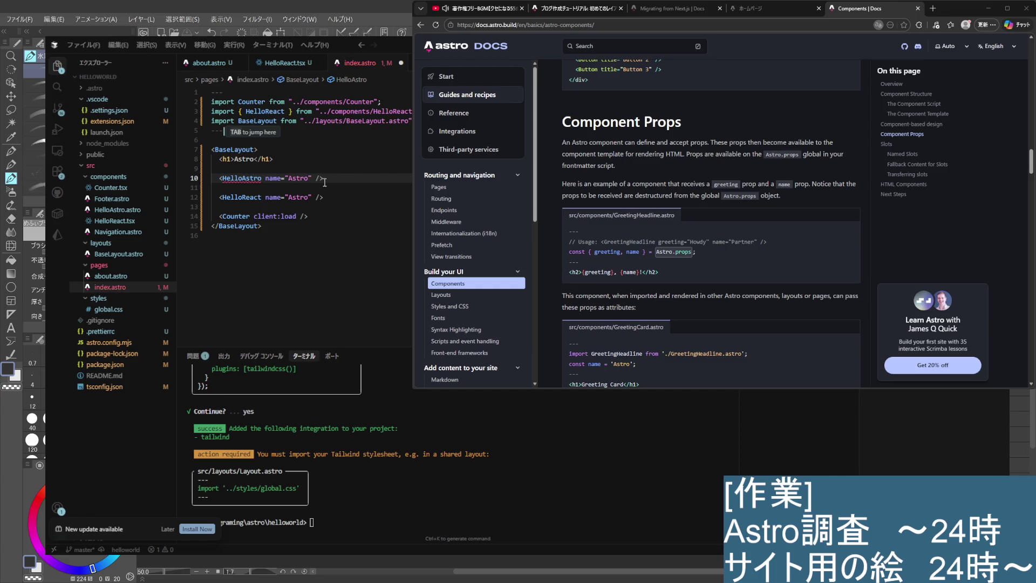
left_click(309, 197)
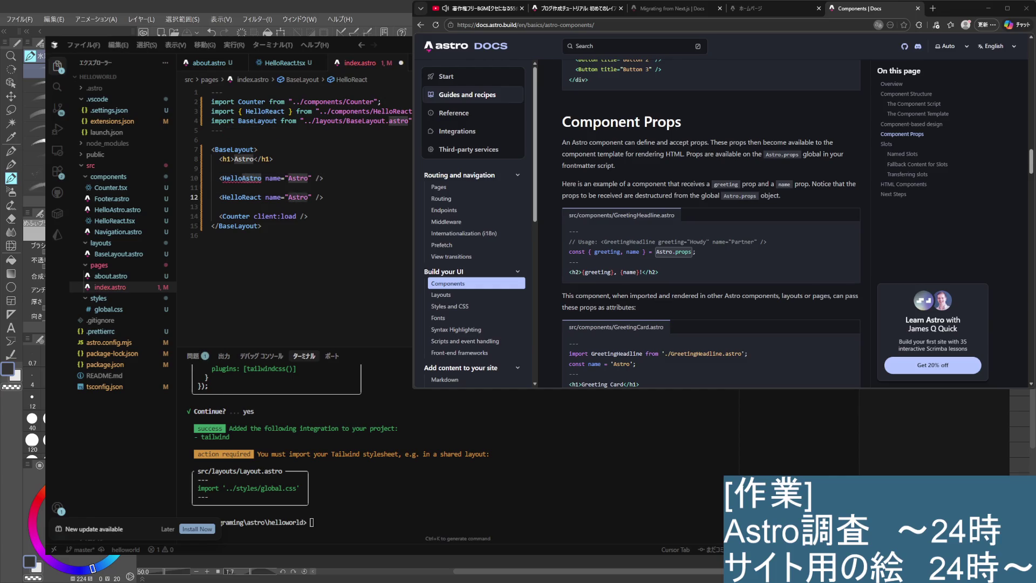
key("BackSpace")
key("BackSpace")
key("BackSpace")
type("React")
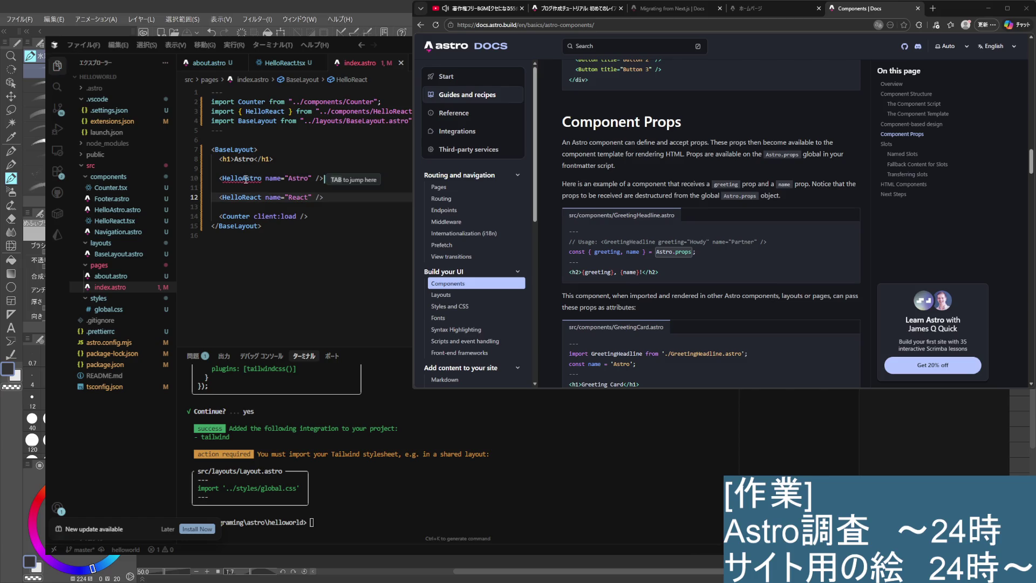
key("Tab")
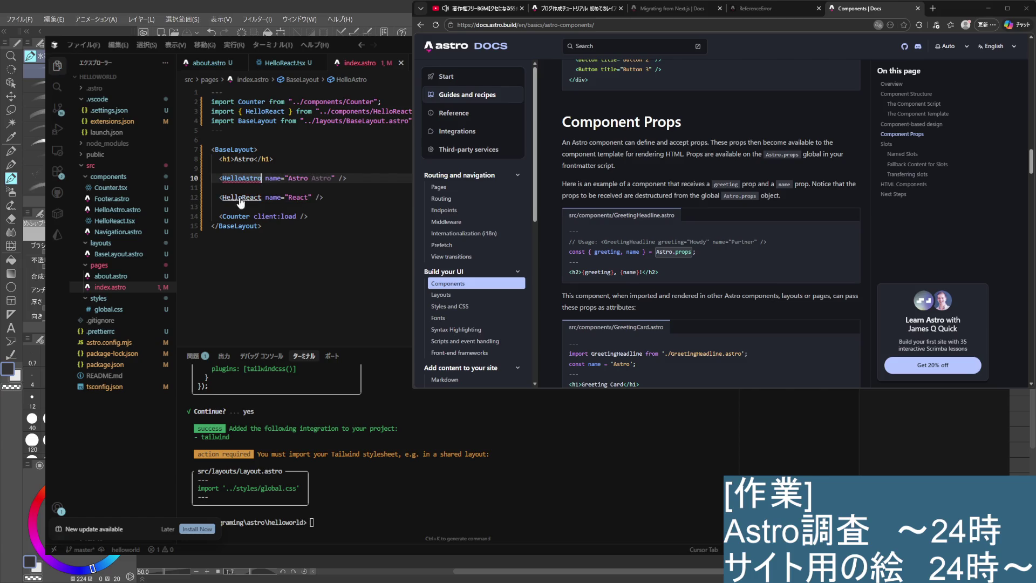
Compare the HelloReact and HelloAstro component markup before returning to index.astro
left_click(240, 199, "ctrl")
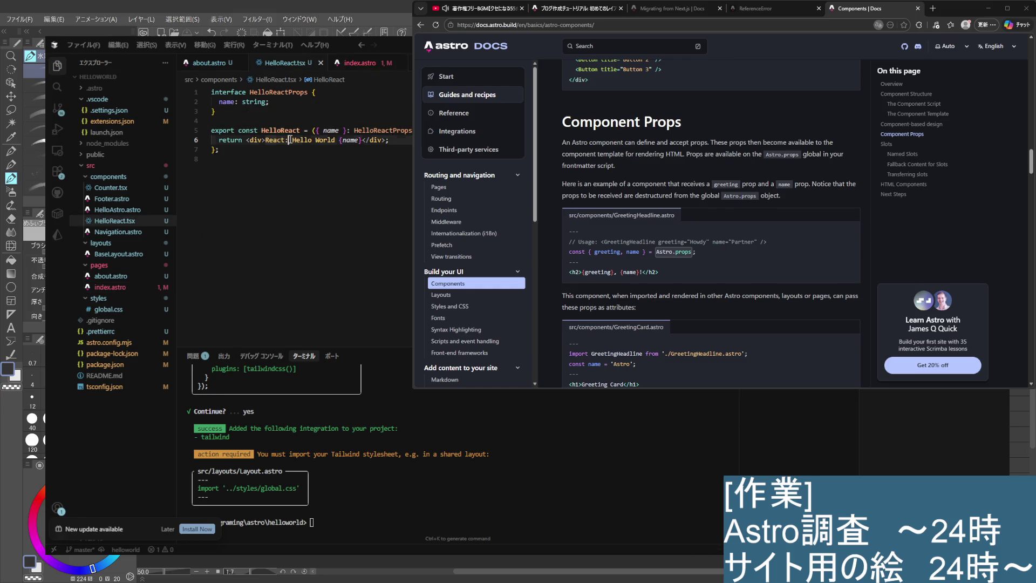
left_click_drag(289, 140, 250, 145)
key("Right")
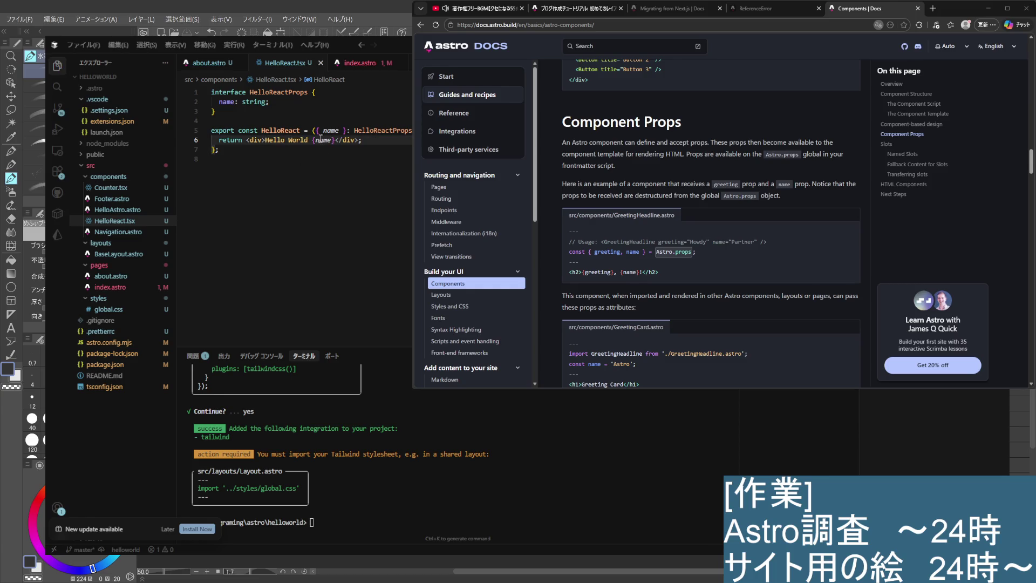
key("alt+Left")
key("alt+Left")
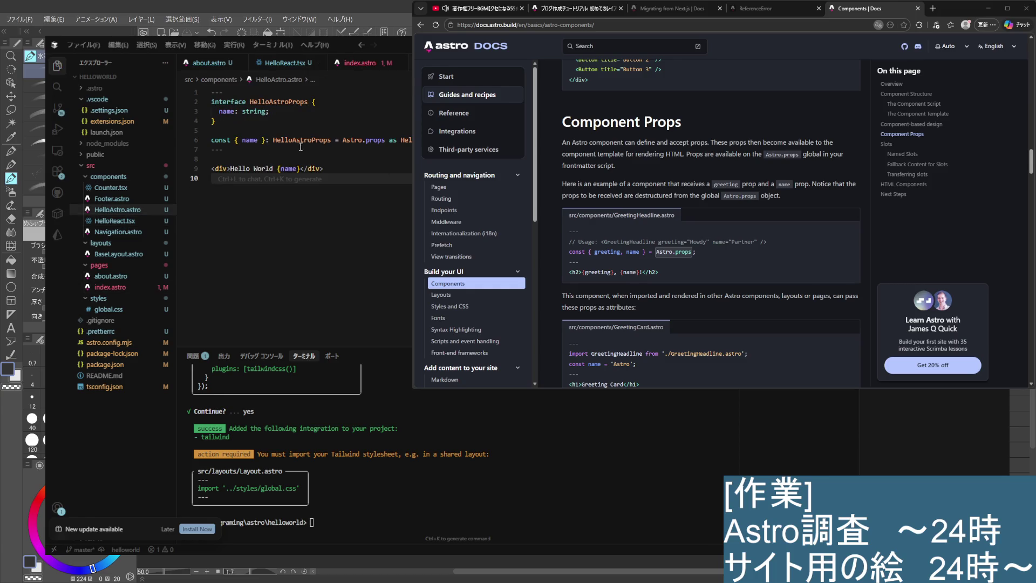
key("alt+Right")
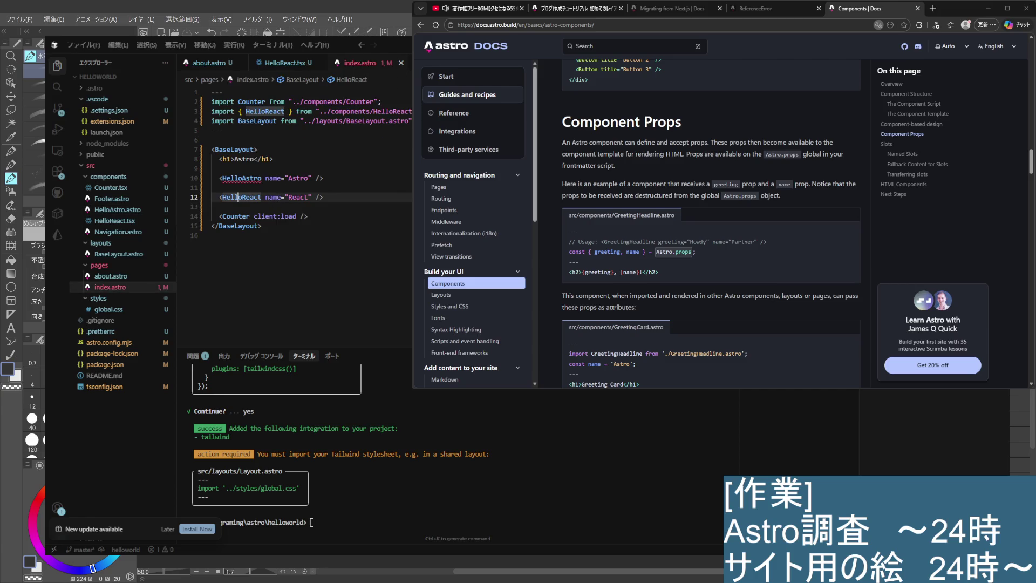
key("alt+Left")
left_click(265, 168)
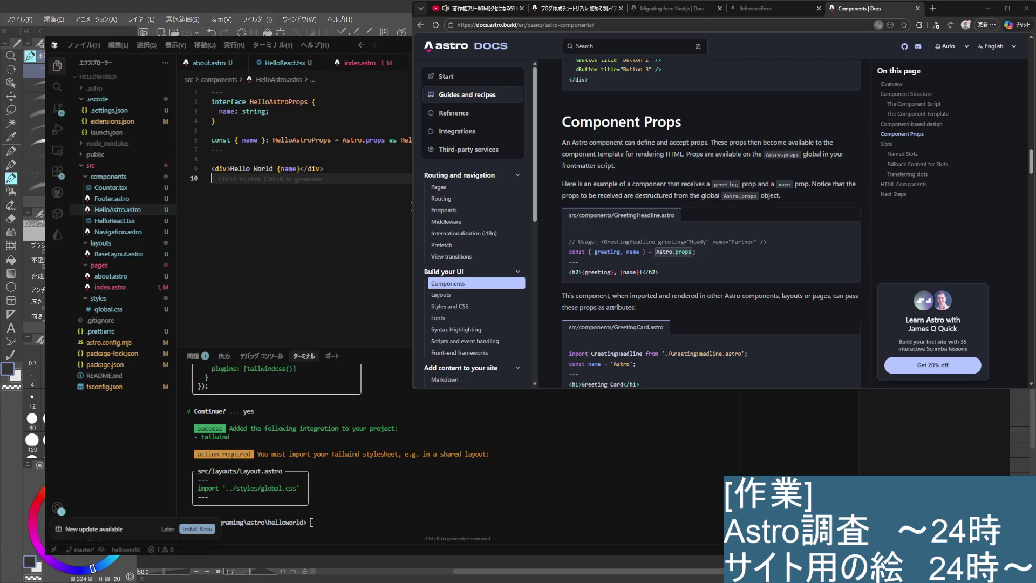
left_click(346, 64)
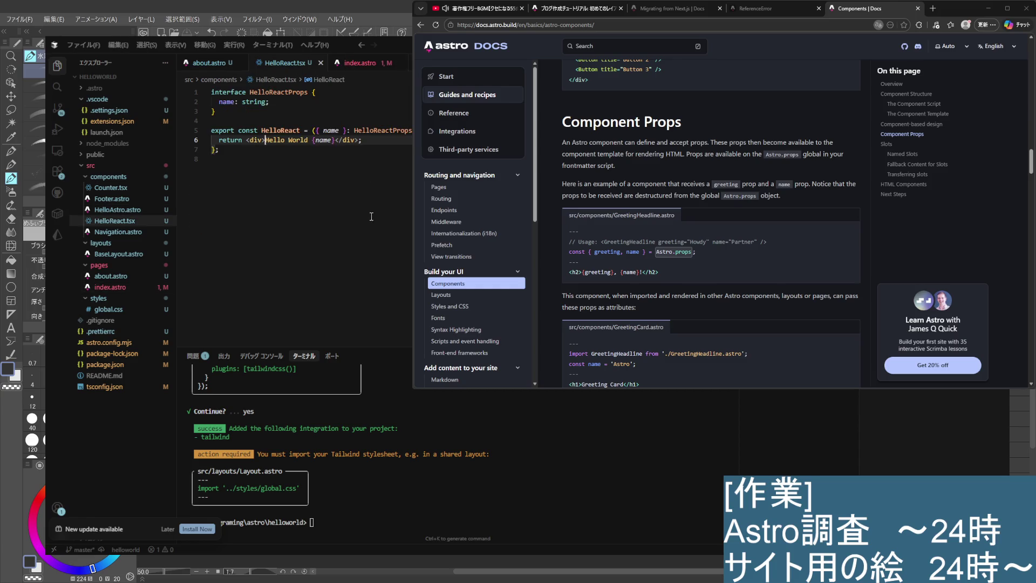
Add the missing HelloAstro import via quick fix and save index.astro
left_click_drag(214, 187, 309, 197)
left_click(262, 178)
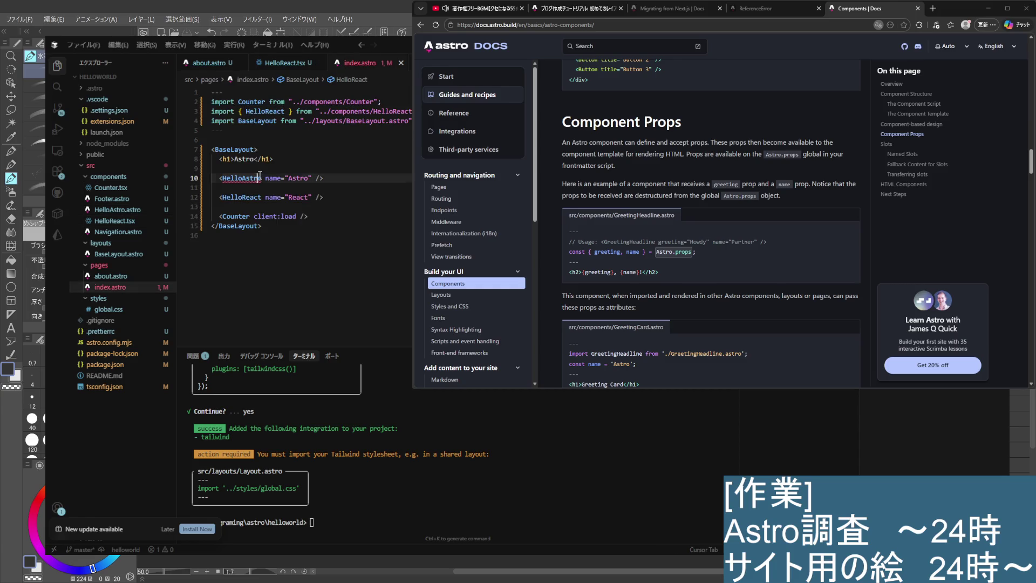
key("ctrl+period")
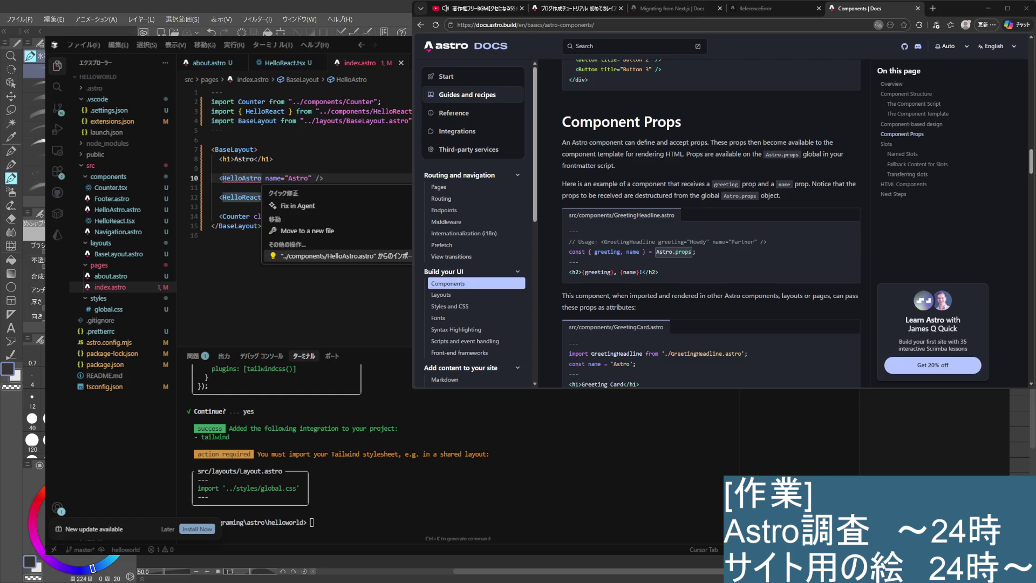
key("Return")
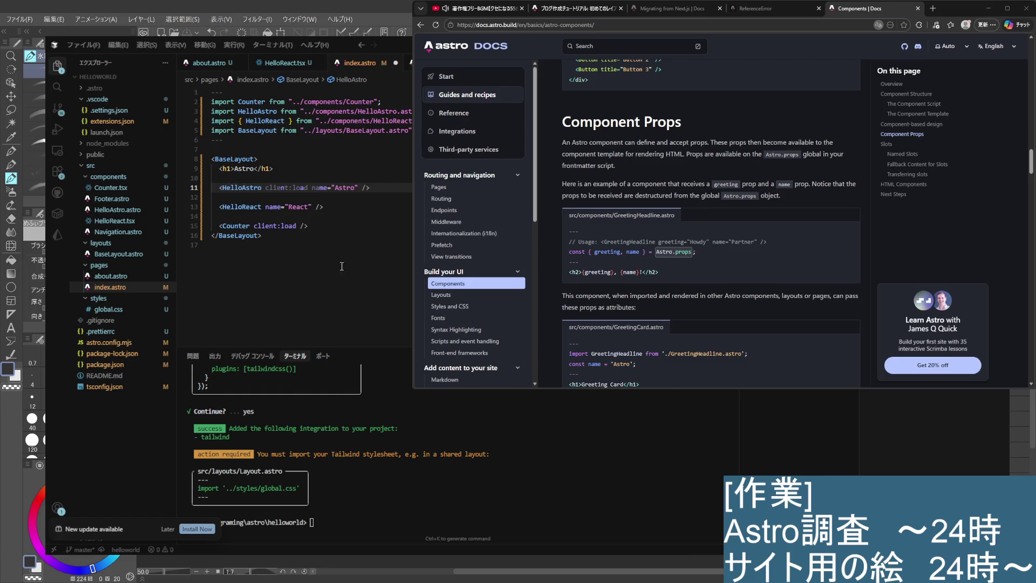
key("Down")
key("Down")
key("Down")
key("Down")
key("Down")
key("Down")
key("ctrl+s")
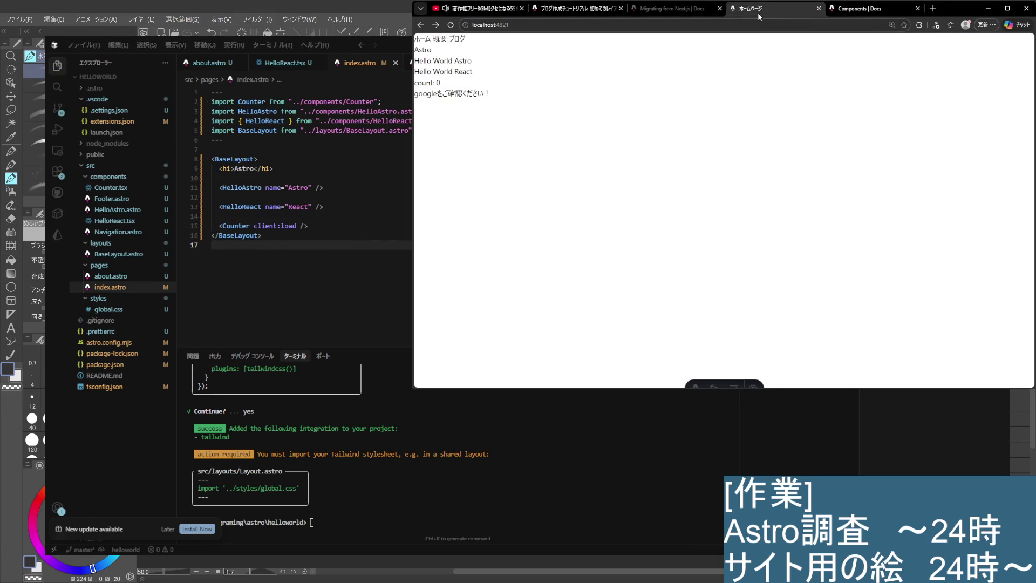
left_click(772, 8)
Check that localhost shows 'Hello World Astro' and 'Hello World React'
left_click_drag(472, 61, 417, 56)
left_click(475, 74)
left_click_drag(480, 72, 456, 71)
left_click(457, 69)
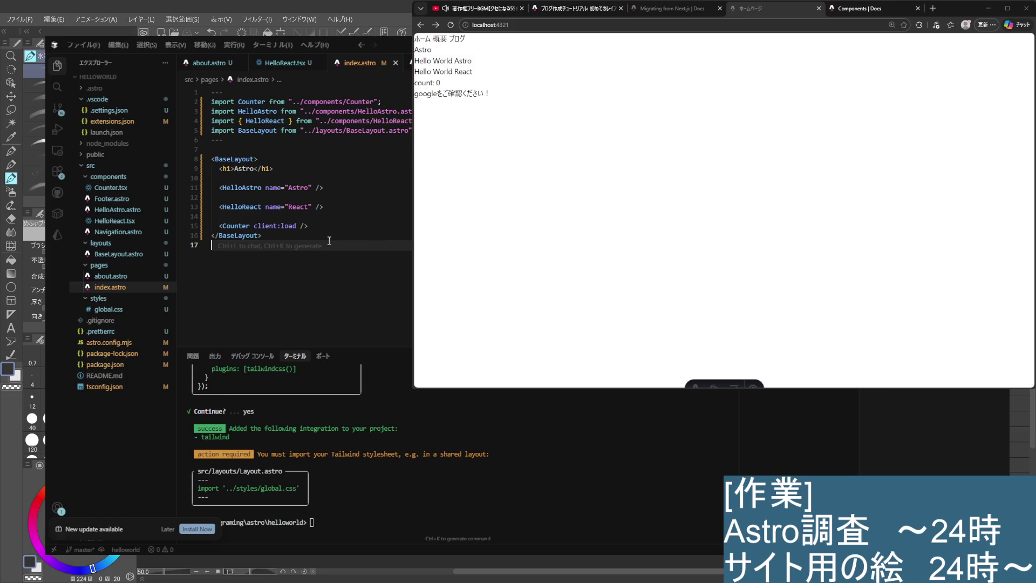
Place the caret around the HelloReact and Counter lines in index.astro
left_click(342, 222)
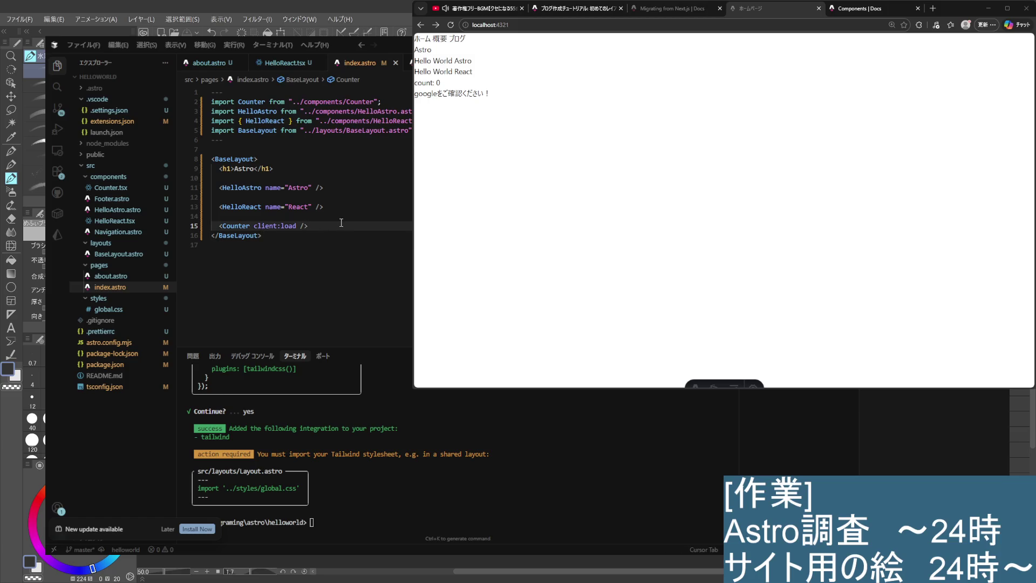
key("Right")
key("Down")
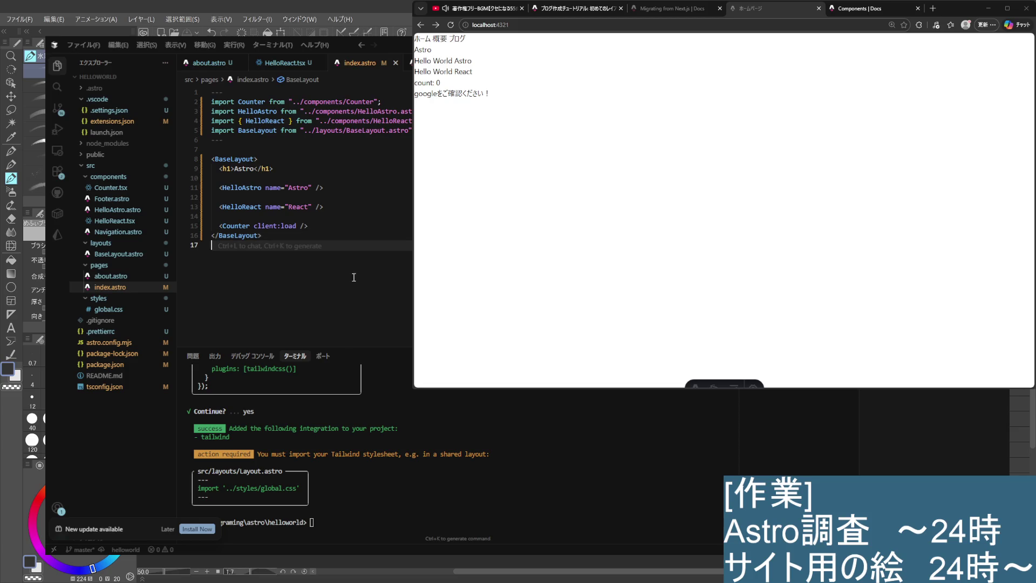
left_click(341, 223)
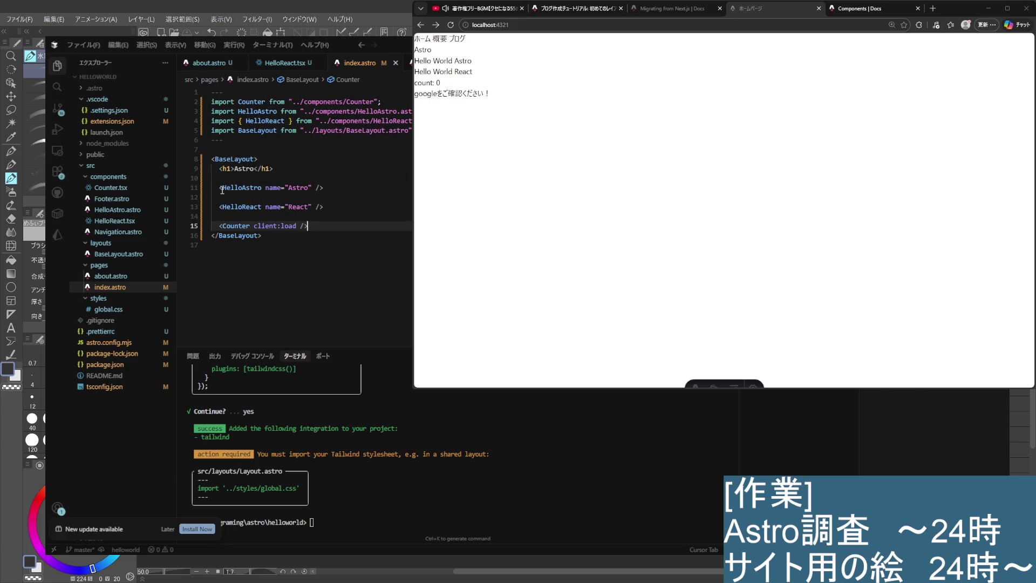
left_click(327, 217)
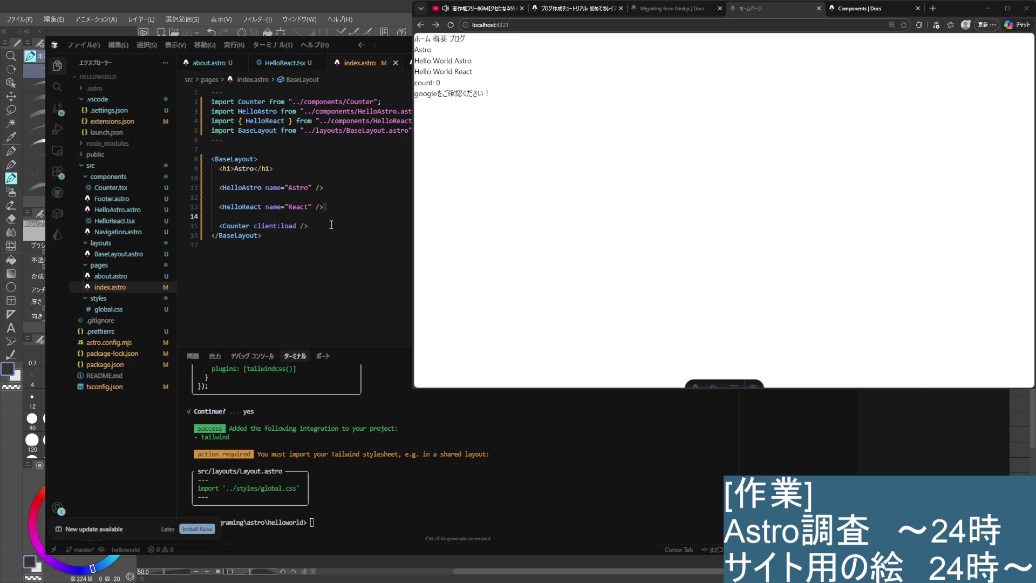
left_click(369, 209)
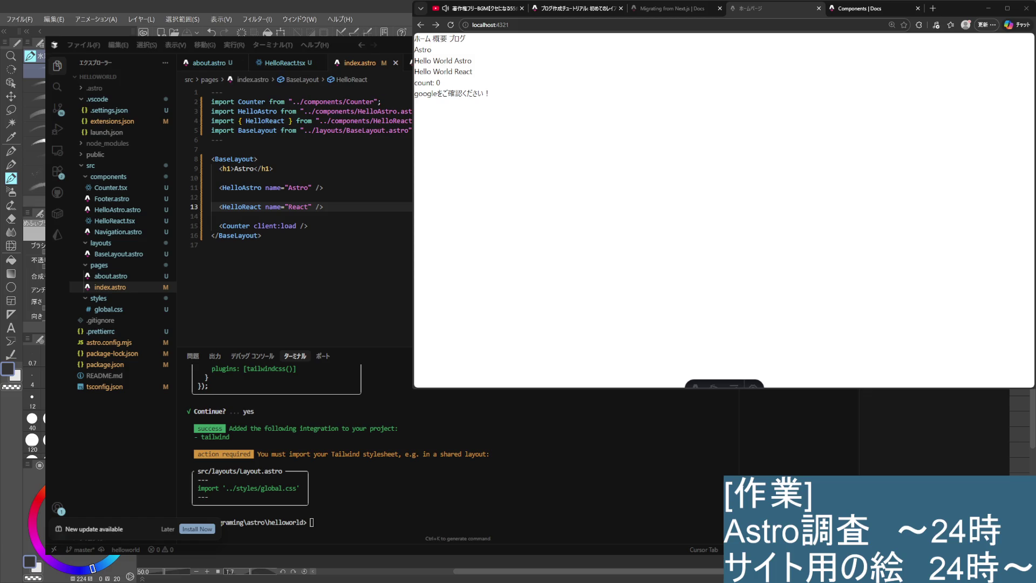
Open BaseLayout.astro to review its slot tag
left_click(135, 253)
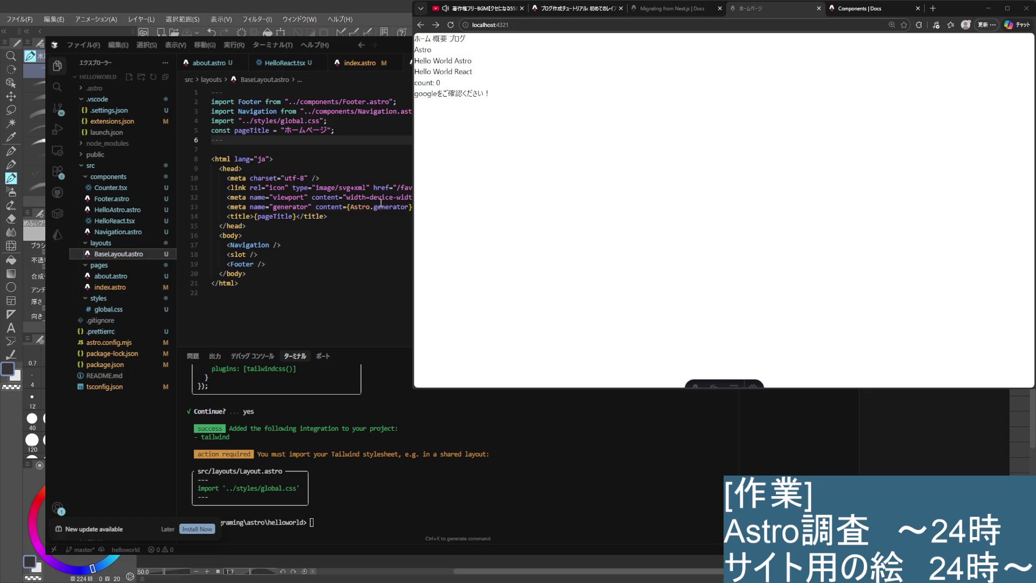
left_click(293, 257)
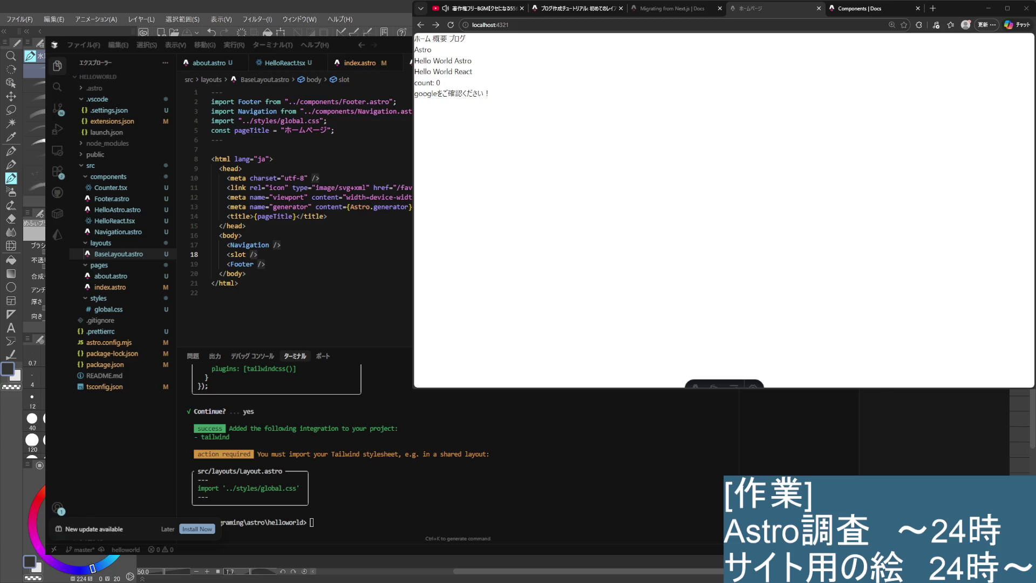
key("alt+Tab")
Correct the note's layout-component sentence so the slot tag reads <slot />
left_click(399, 244)
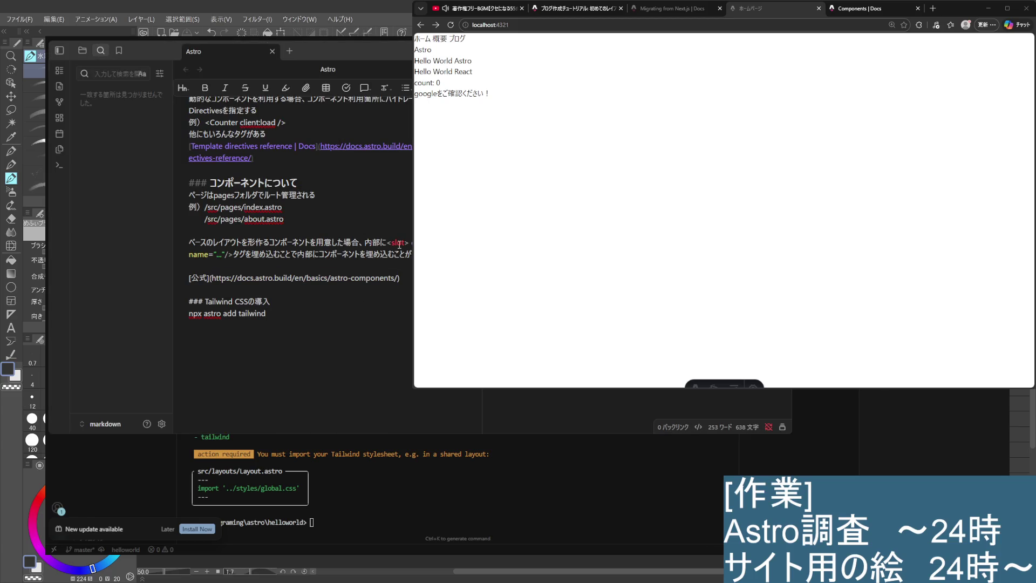
key("Right")
type("/")
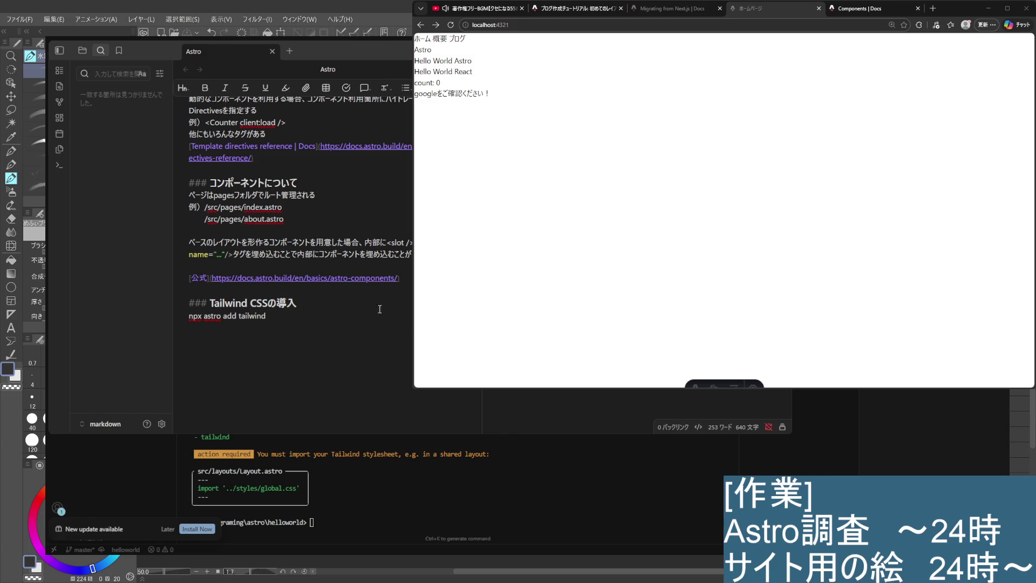
Go back to the Astro Components docs at the Component Props GreetingHeadline examples
left_click(216, 332)
scroll(769, 229, "down", 3)
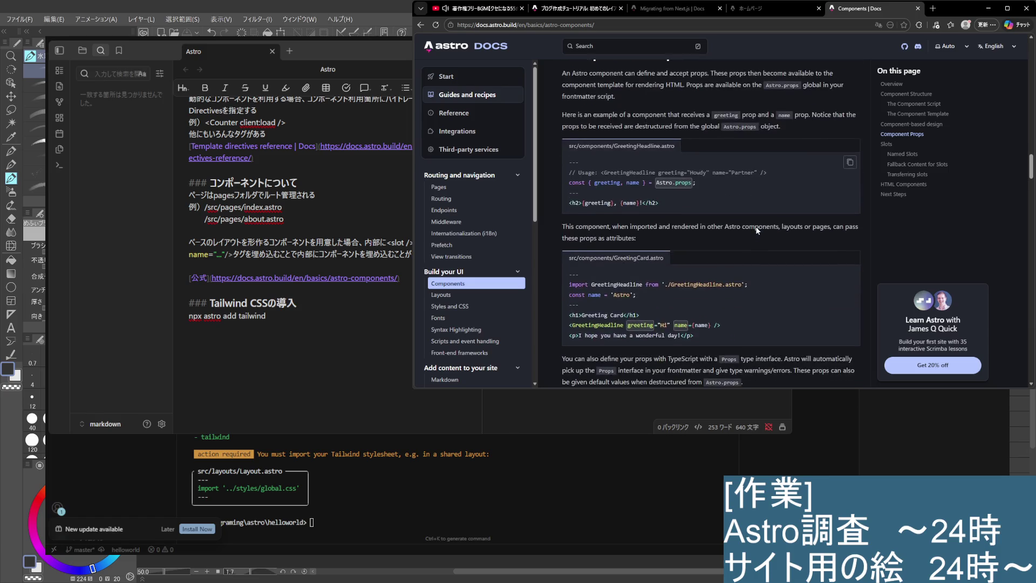
Translate the paragraph on defining props with TypeScript into Japanese
scroll(748, 223, "down", 1)
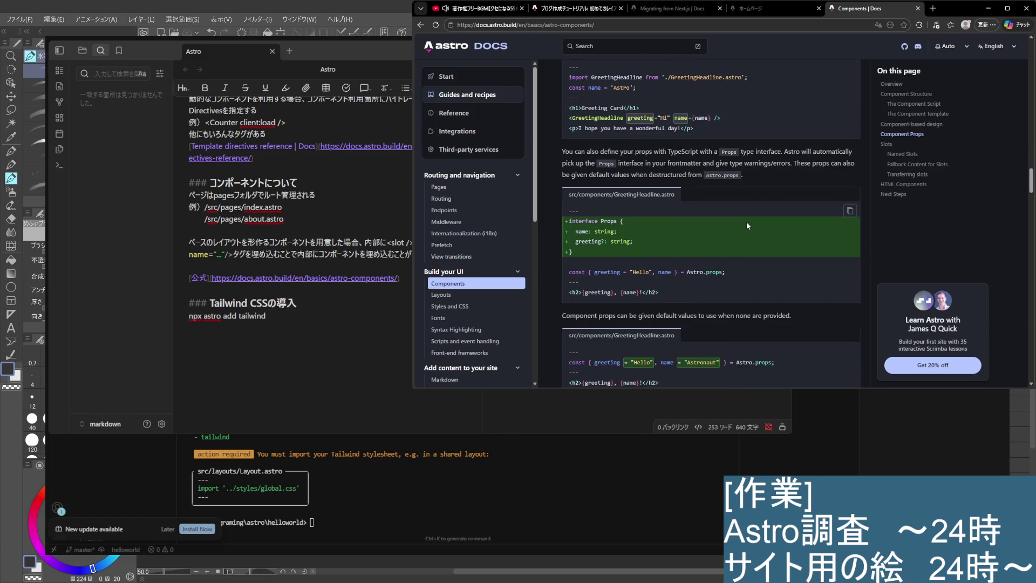
scroll(746, 221, "up", 2)
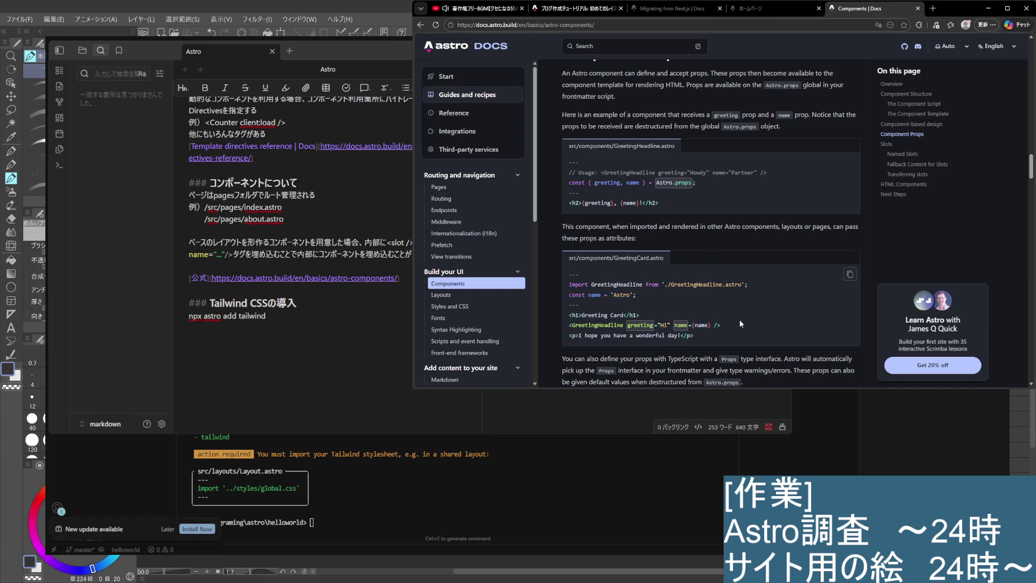
scroll(691, 257, "down", 2)
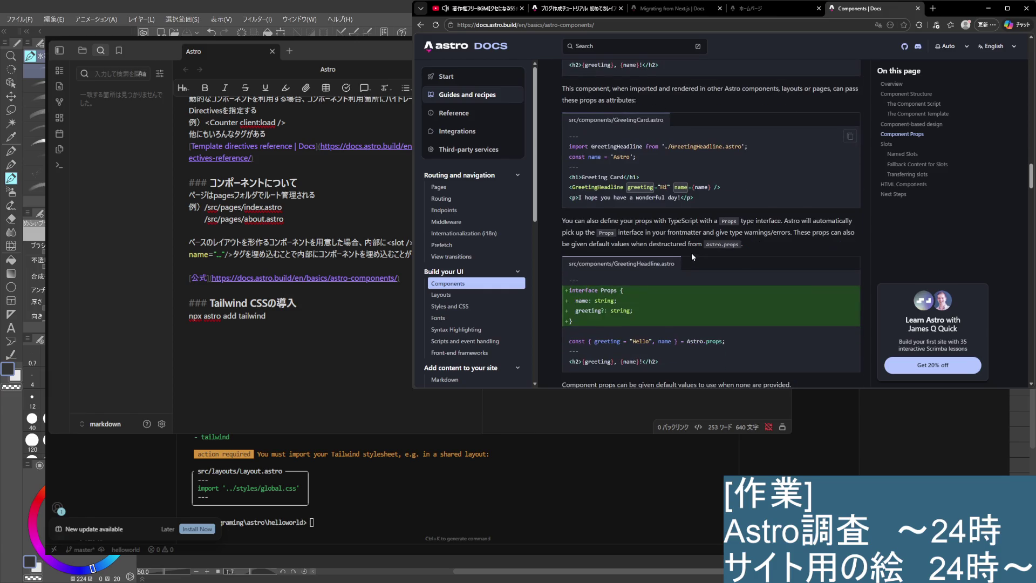
scroll(693, 252, "down", 1)
scroll(670, 215, "down", 1)
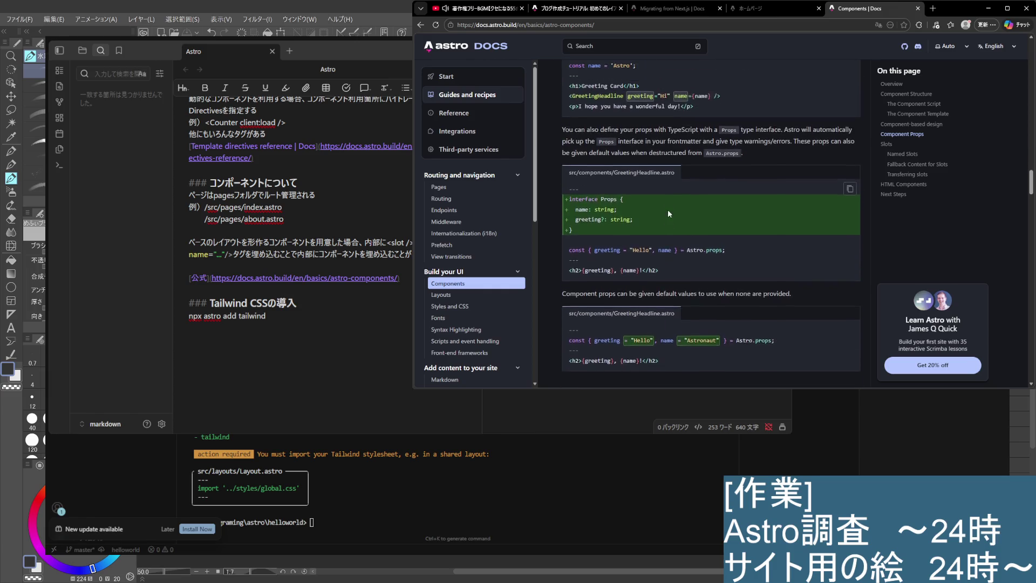
scroll(668, 214, "up", 2)
left_click_drag(747, 313, 563, 290)
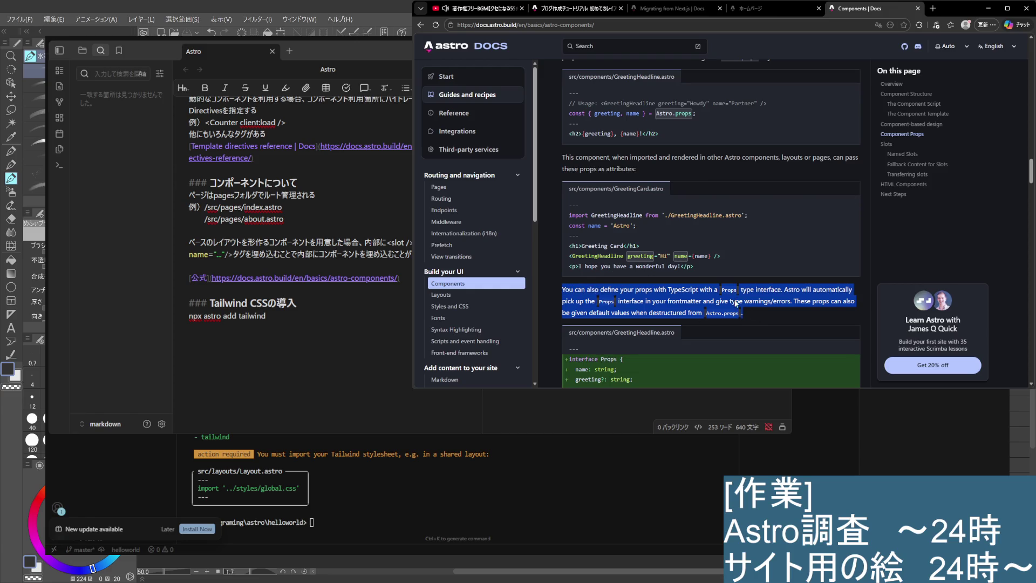
left_click(757, 312)
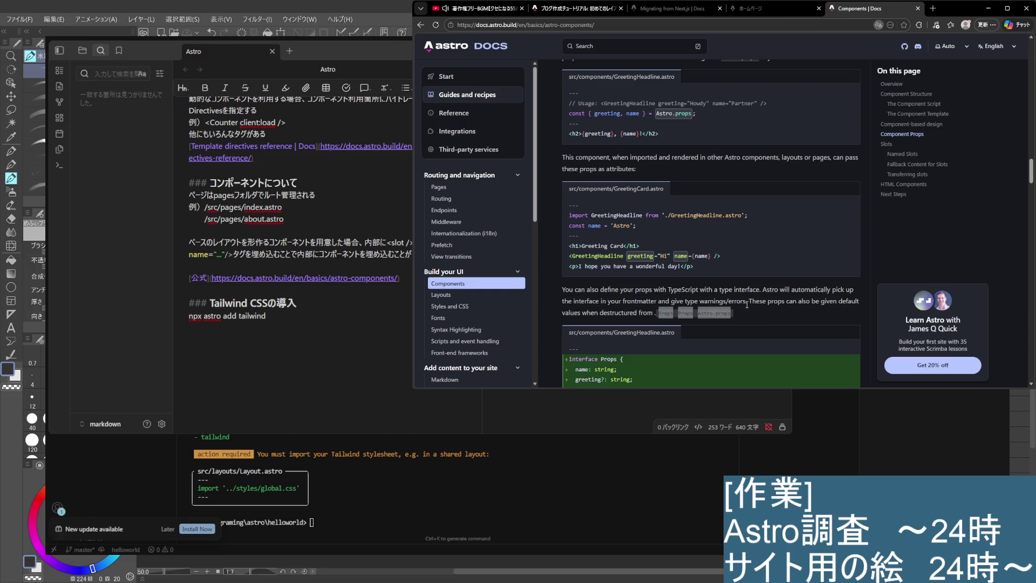
Reselect the TypeScript props paragraph and read on down toward Slots
left_click_drag(741, 312, 563, 290)
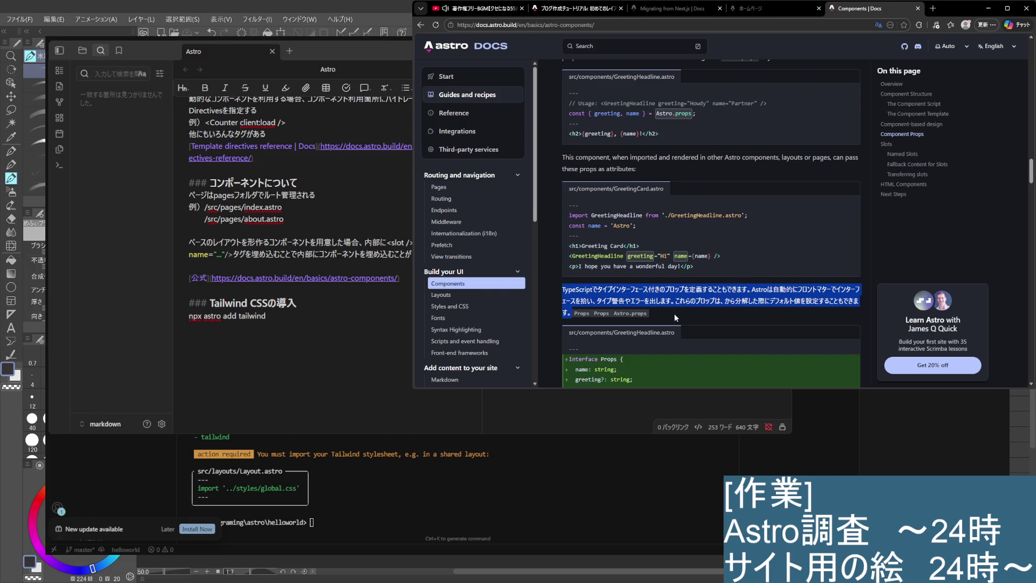
scroll(675, 313, "down", 1)
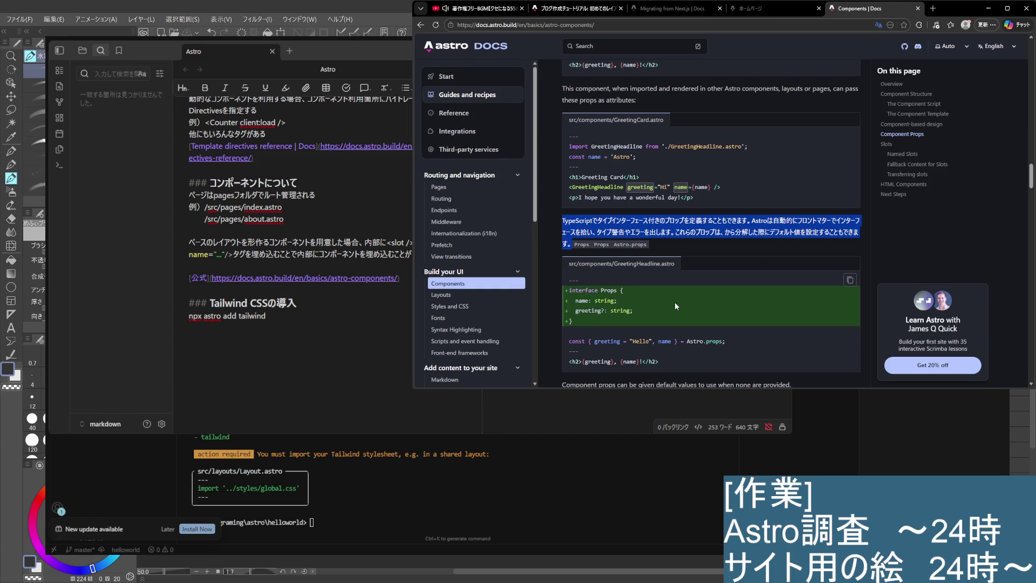
scroll(702, 292, "down", 3)
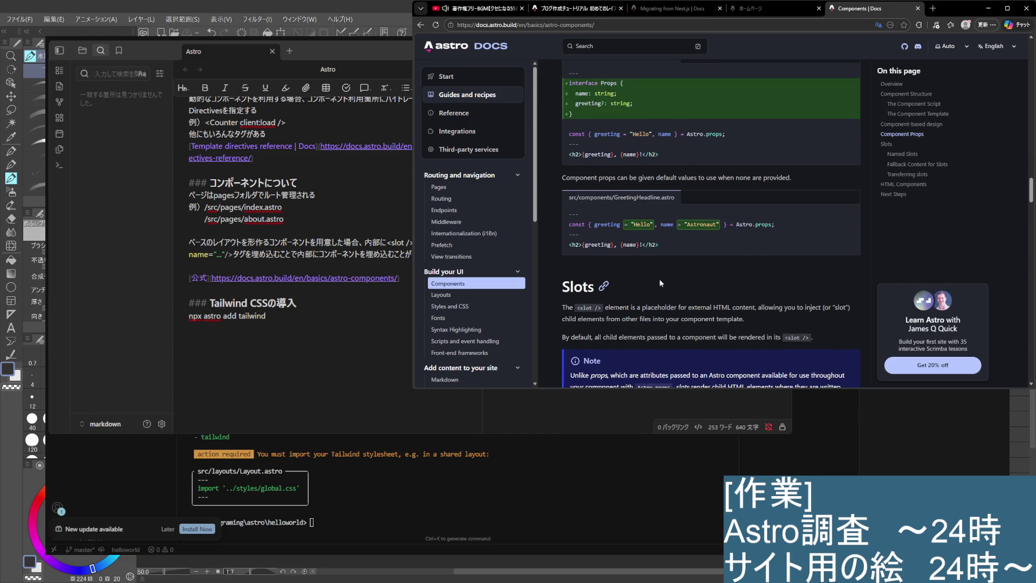
Scroll the Components page back up from Slots to the Props interface and default-values examples
scroll(659, 279, "down", 3)
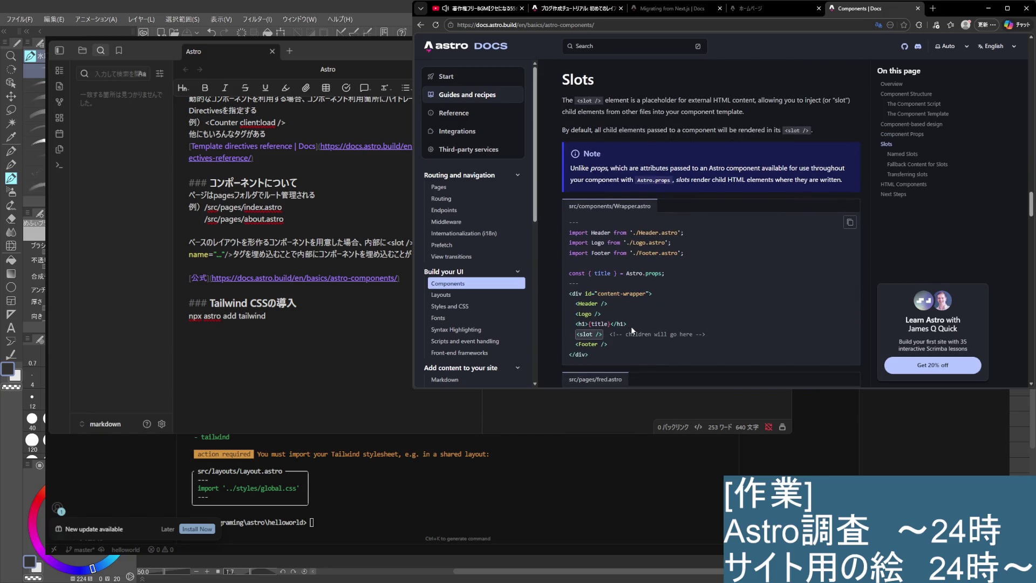
scroll(630, 325, "up", 1)
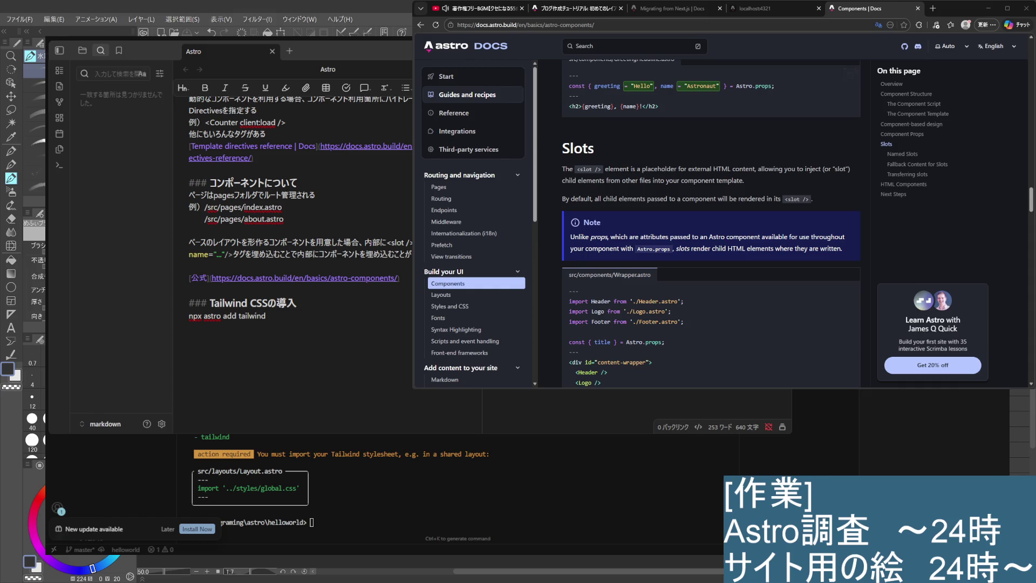
scroll(809, 216, "down", 1)
scroll(712, 216, "up", 1)
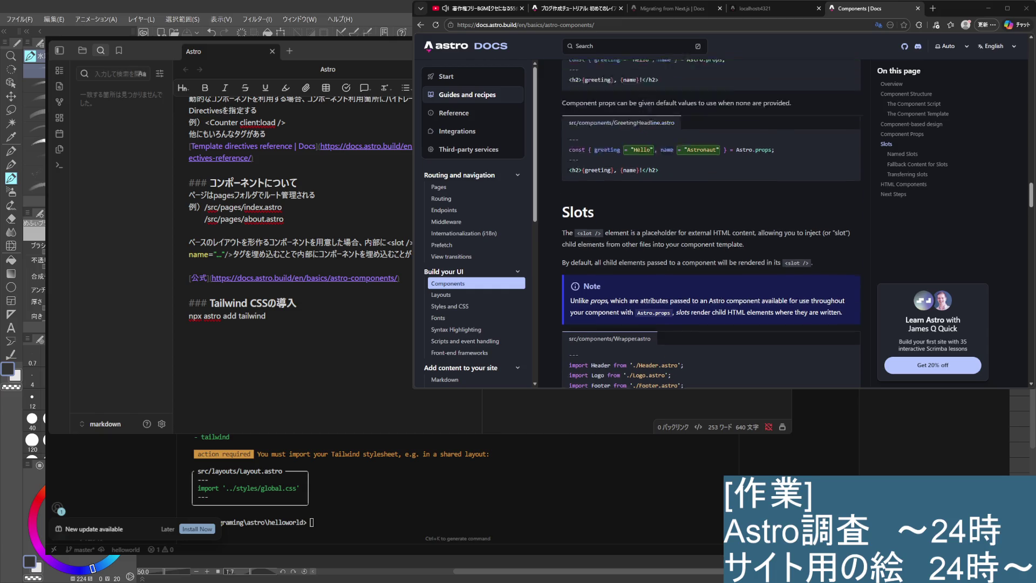
scroll(712, 216, "up", 3)
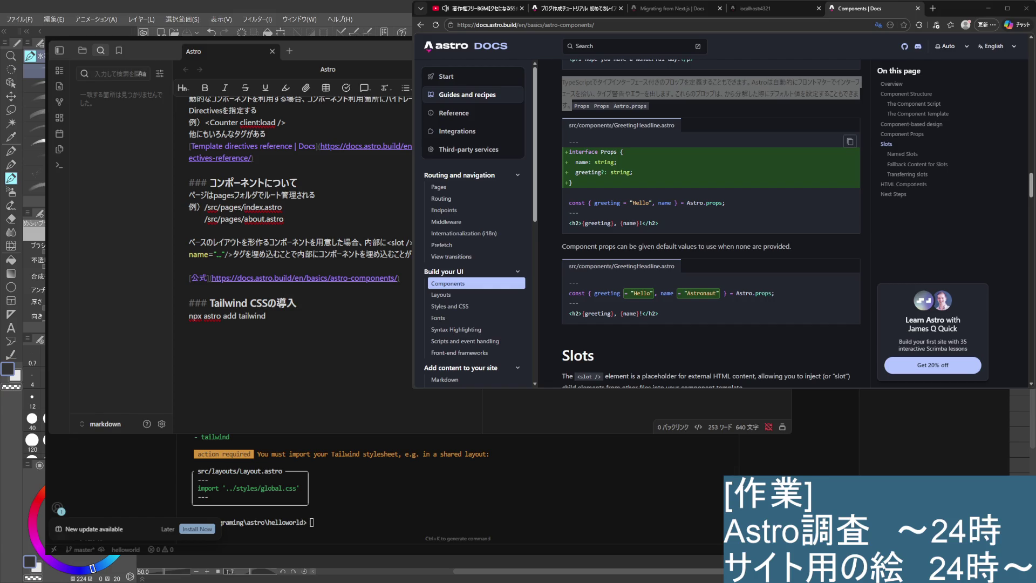
Study the 'Props' interface example, then bring up the localhost:4321 home page tab
double_click(609, 152)
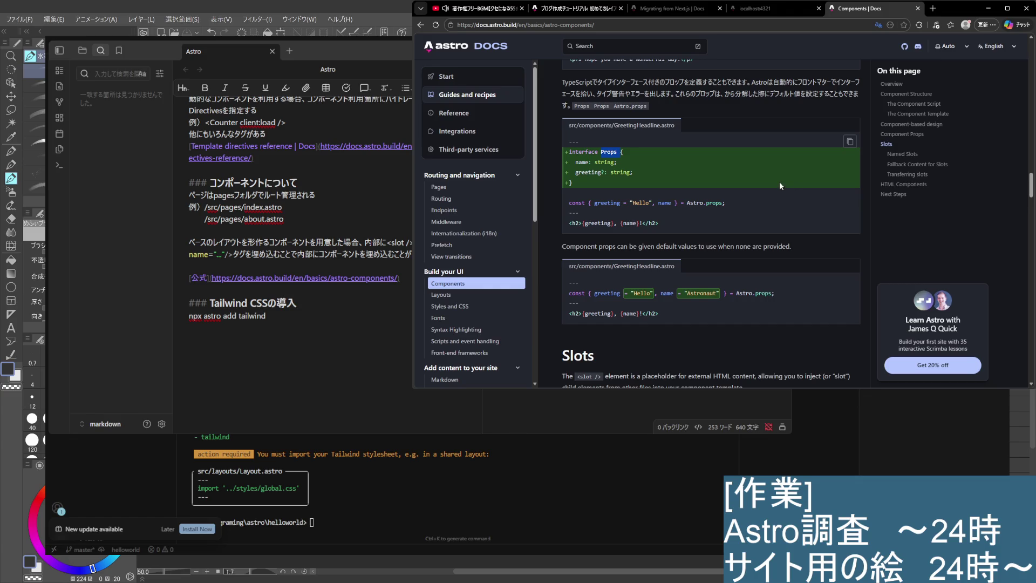
scroll(780, 182, "up", 1)
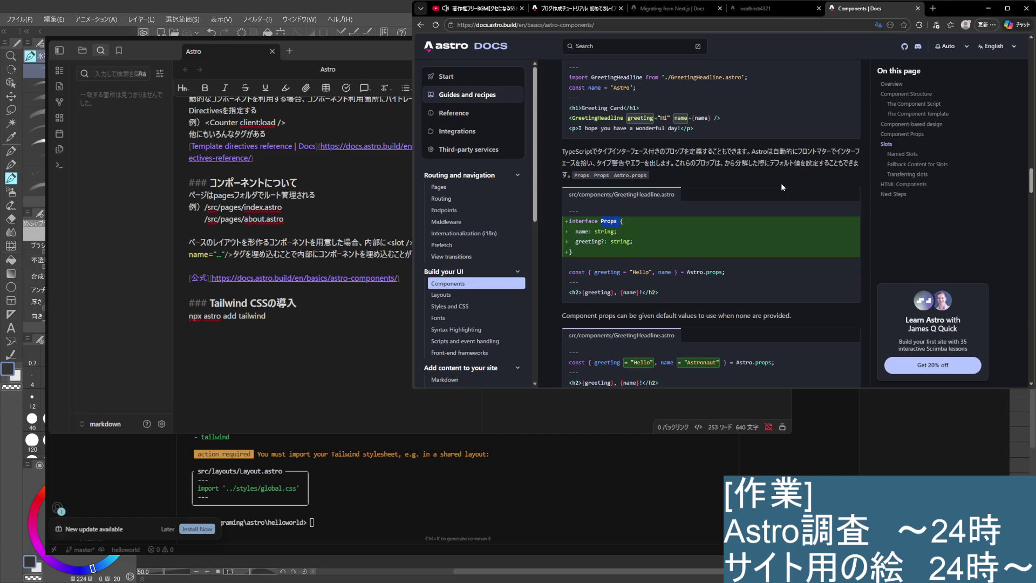
scroll(781, 183, "up", 1)
scroll(788, 189, "down", 2)
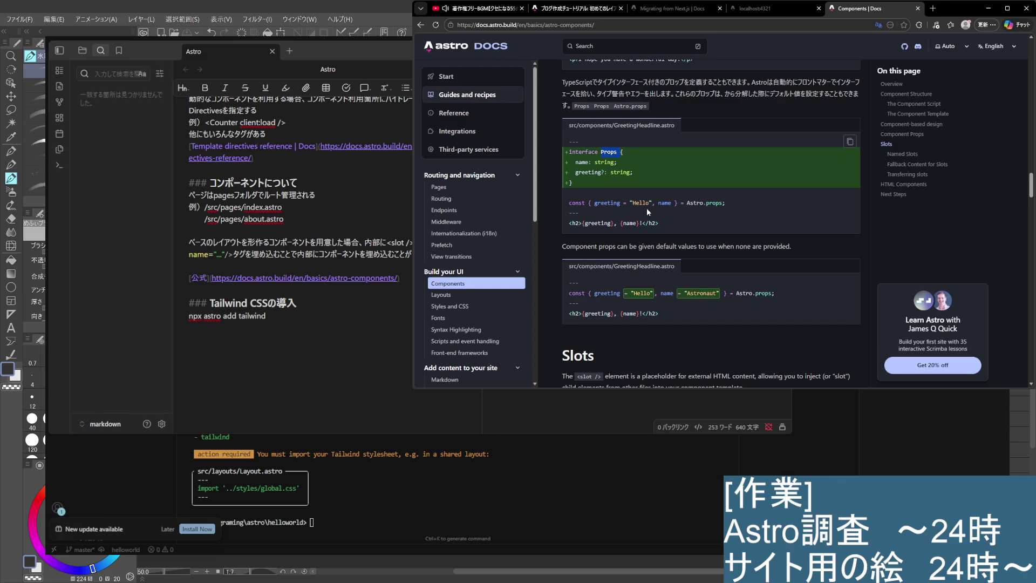
left_click(680, 170)
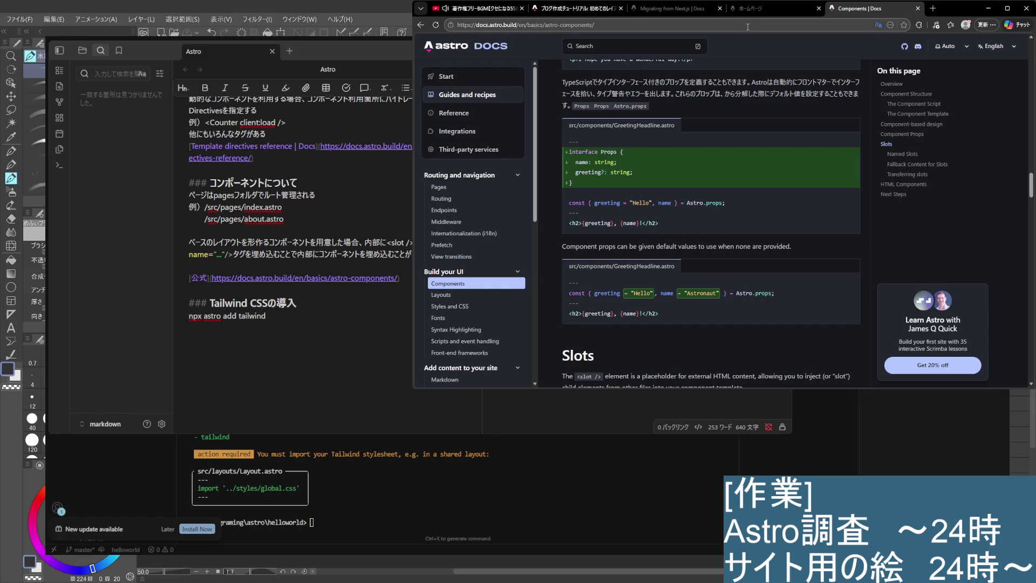
left_click(756, 8)
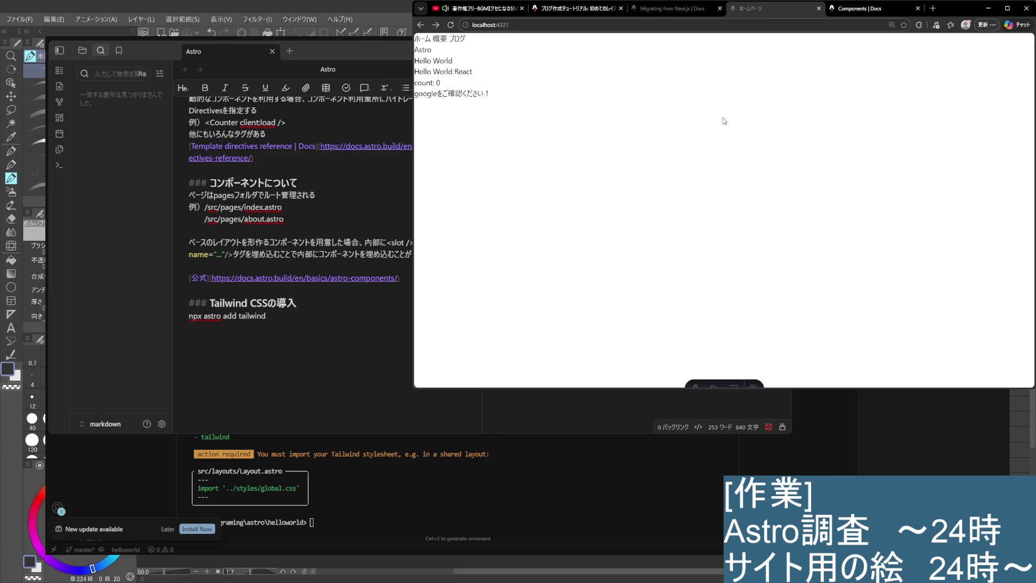
Check the Cursor editor, then go back through Edge's tabs toward the Astro Components docs
key("alt+Tab")
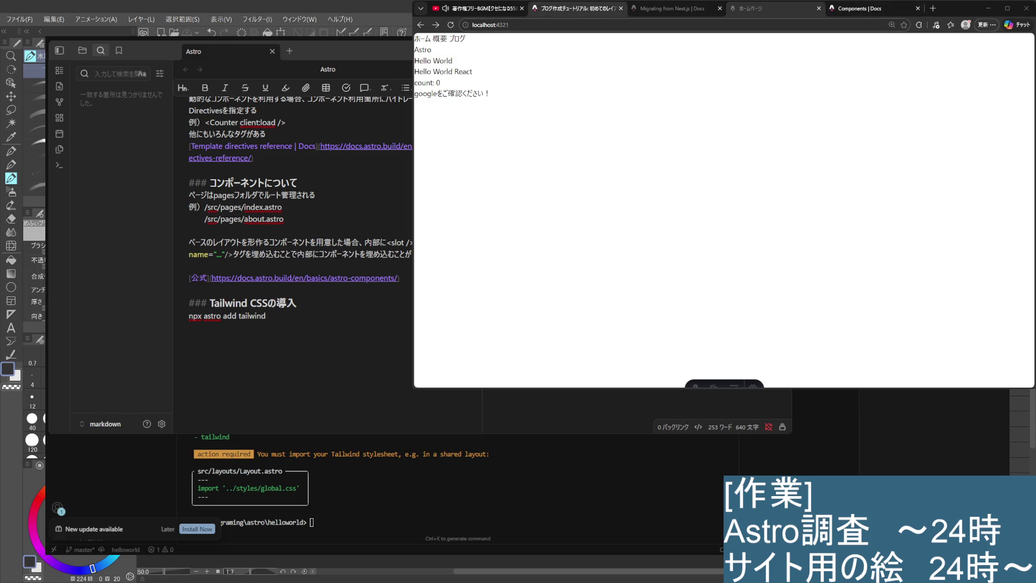
left_click(575, 8)
left_click(685, 11)
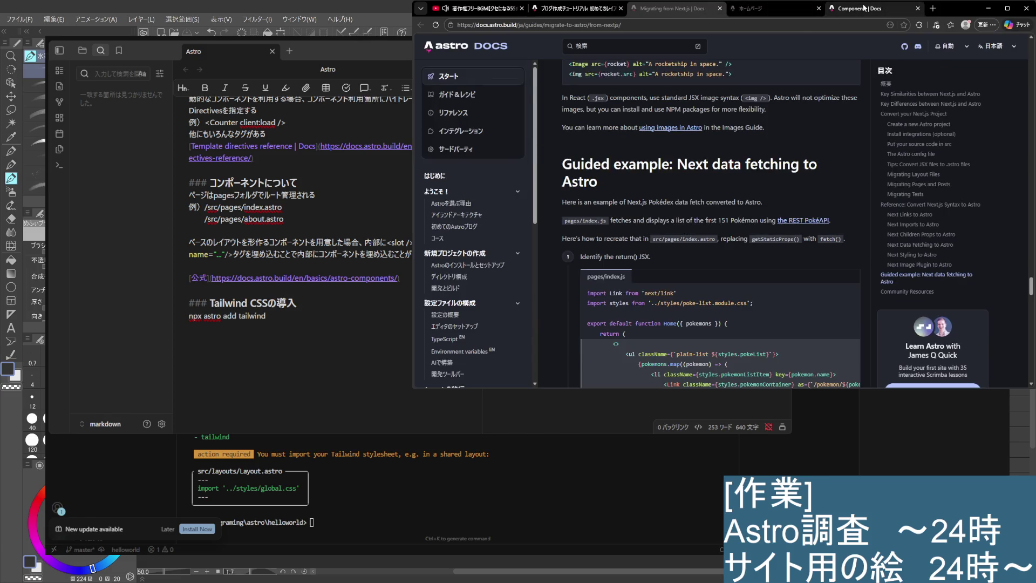
Reread the default-values and GreetingCard examples, then return to the localhost:4321 home page
left_click(870, 11)
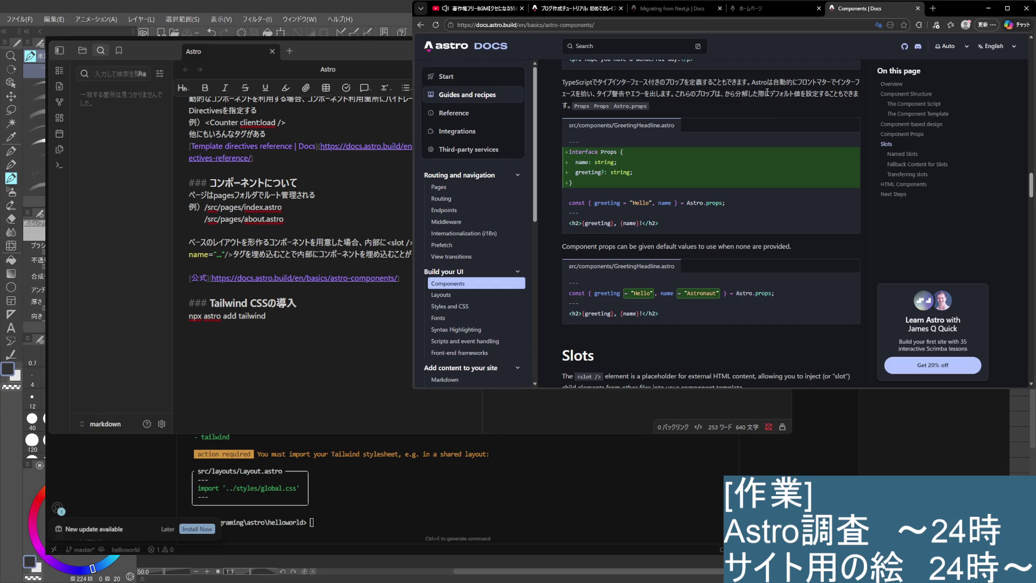
left_click_drag(784, 94, 813, 95)
left_click(779, 96)
scroll(711, 167, "up", 3)
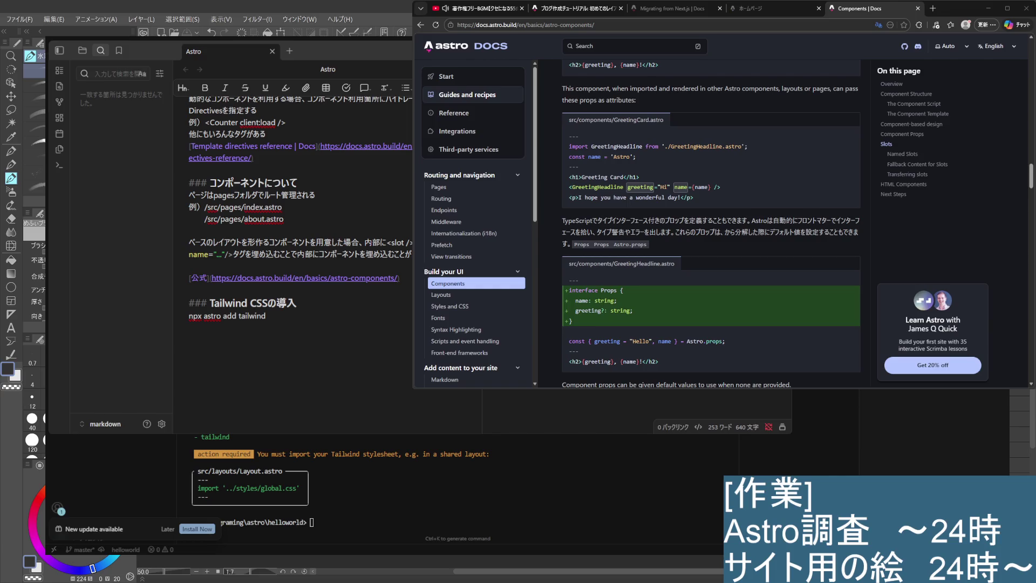
left_click(772, 8)
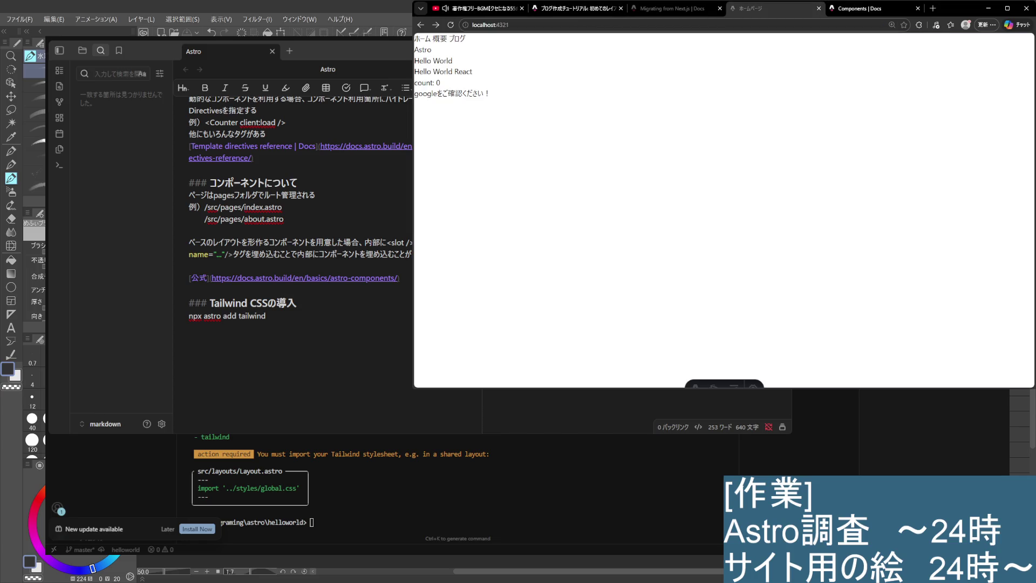
Glance at the Cursor editor, then go back to the 'Components | Docs' tab in Edge
key("alt+Tab")
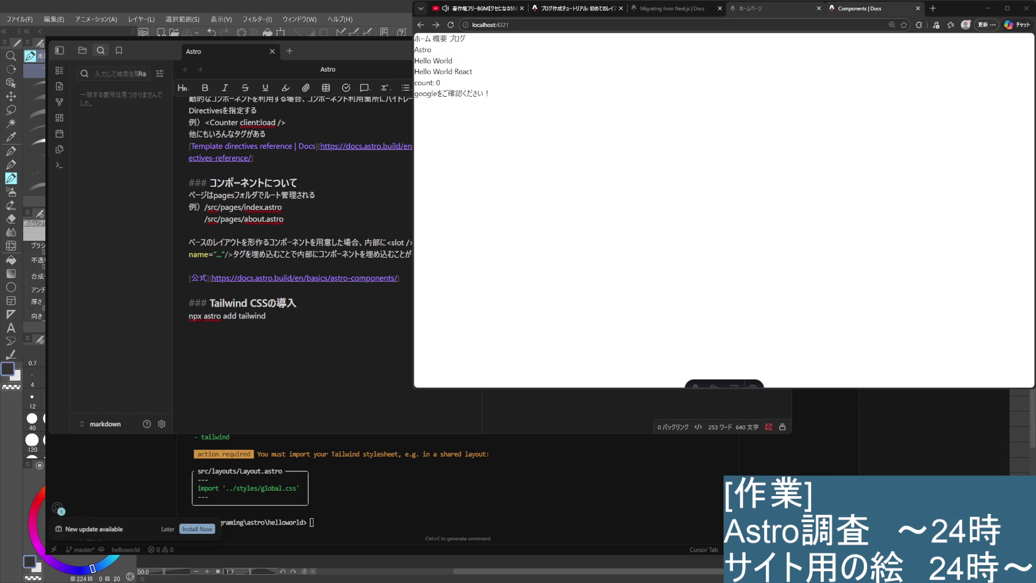
left_click(858, 8)
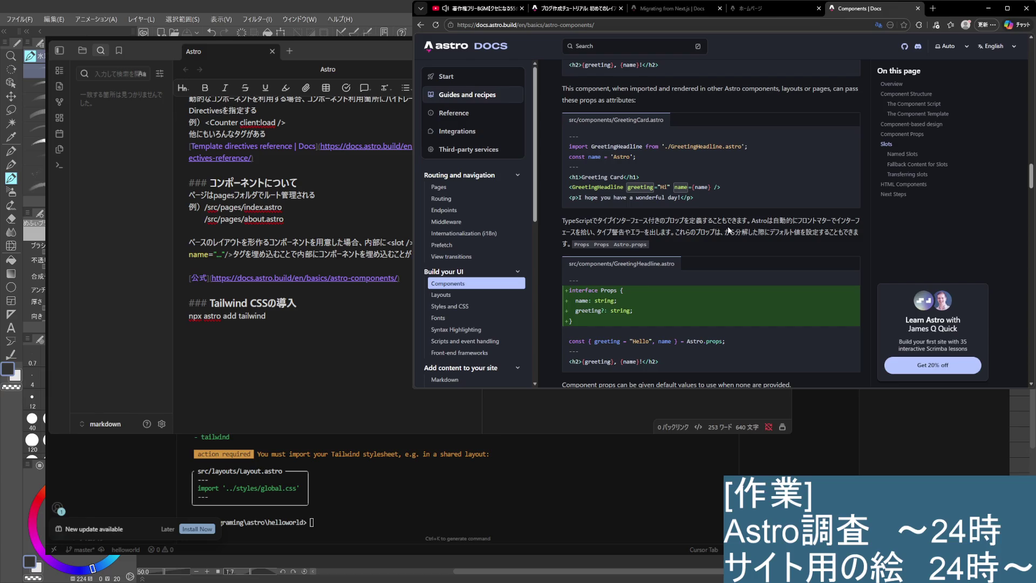
Check the dev-server log in Cursor and the Hello World Astro home page, then return to Slots
scroll(728, 231, "down", 4)
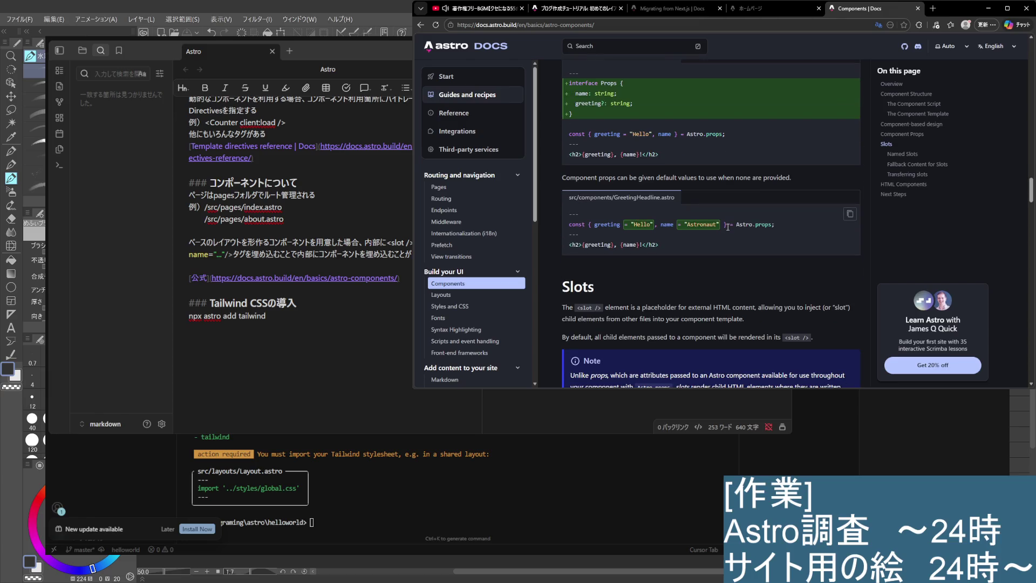
scroll(727, 226, "down", 4)
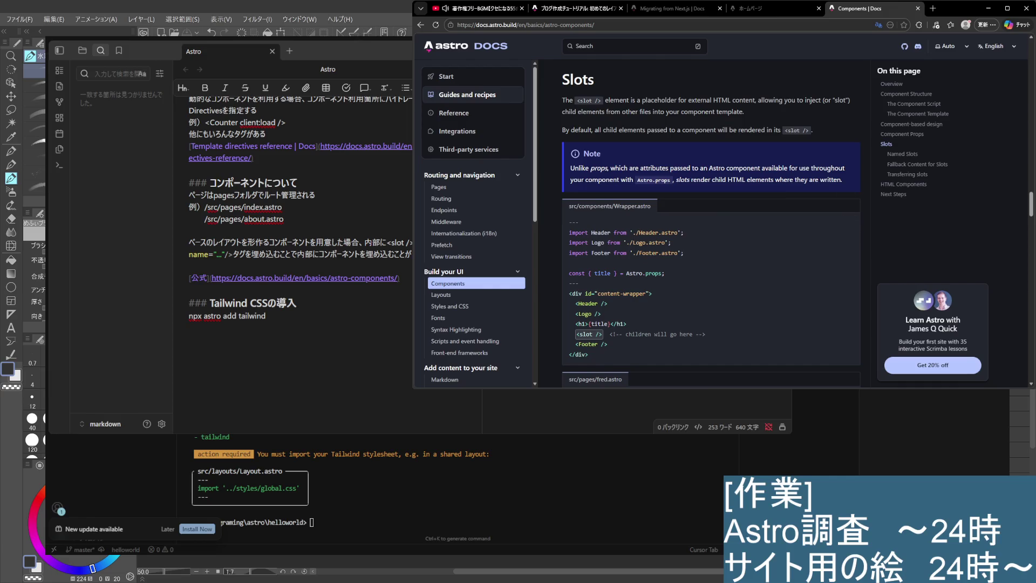
key("alt+Tab")
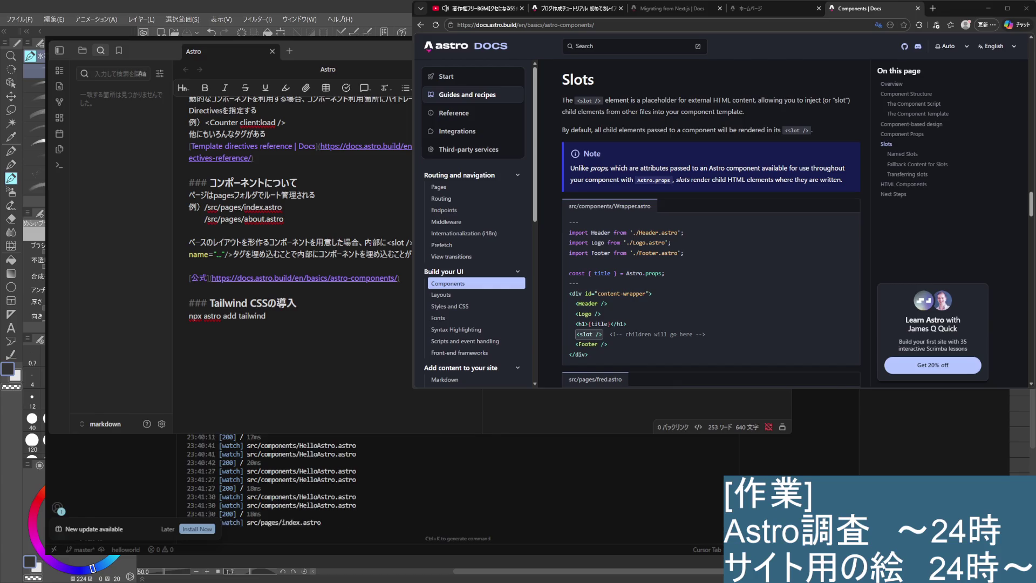
scroll(319, 475, "up", 3)
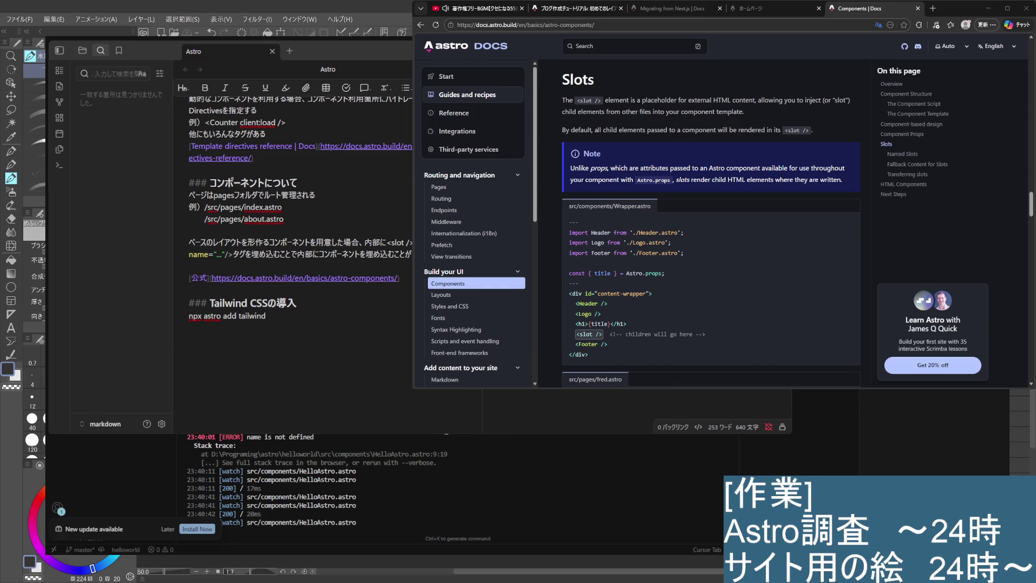
scroll(330, 465, "down", 2)
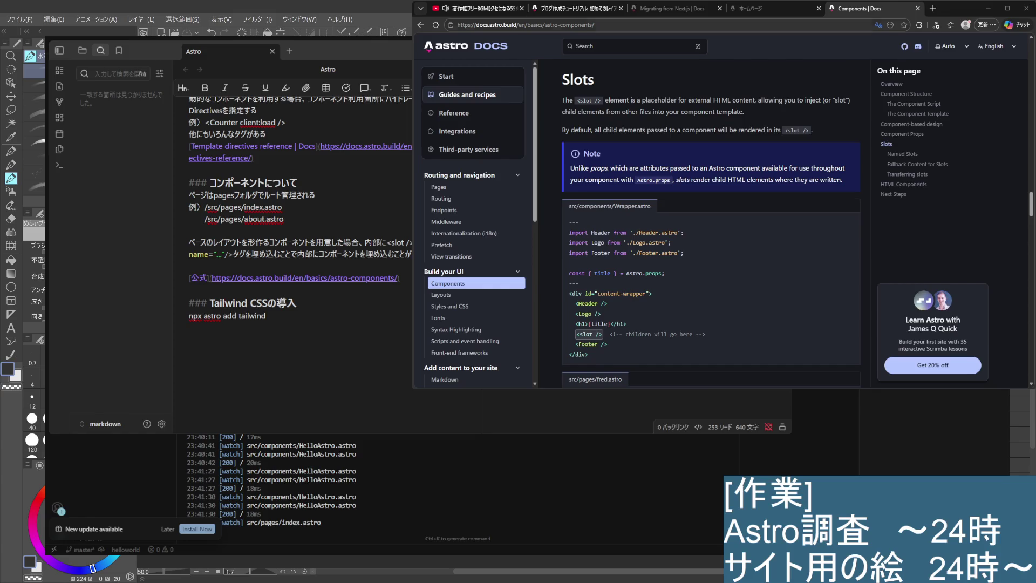
left_click(755, 8)
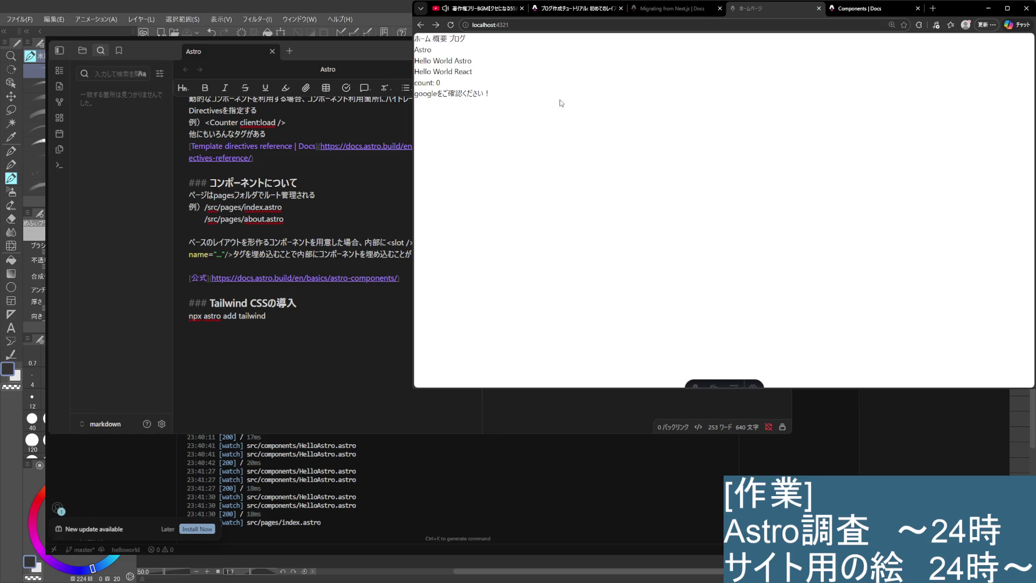
left_click(859, 8)
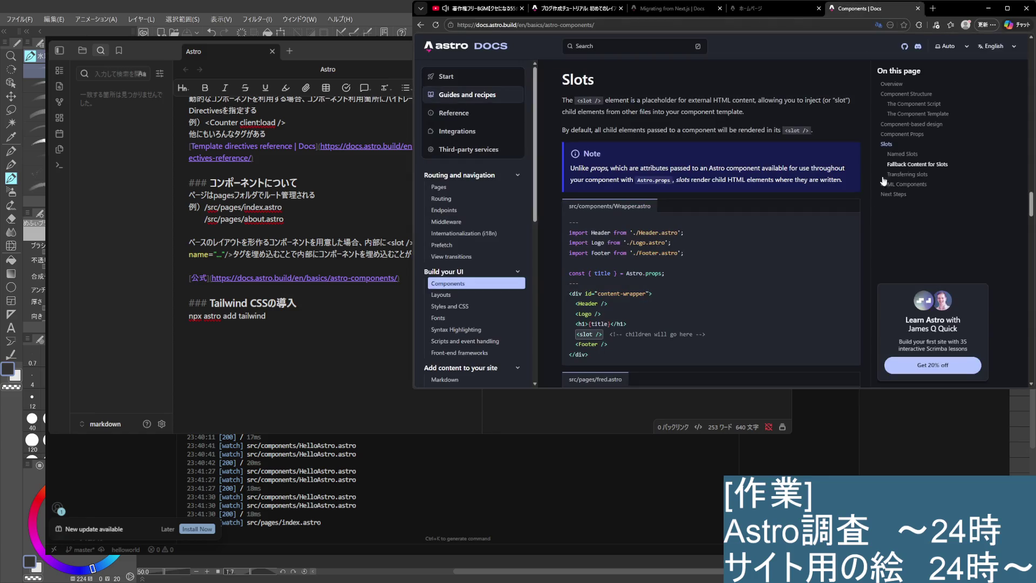
Read through the Named Slots section, selecting 'thead' in the table example
scroll(653, 242, "down", 3)
scroll(653, 242, "down", 2)
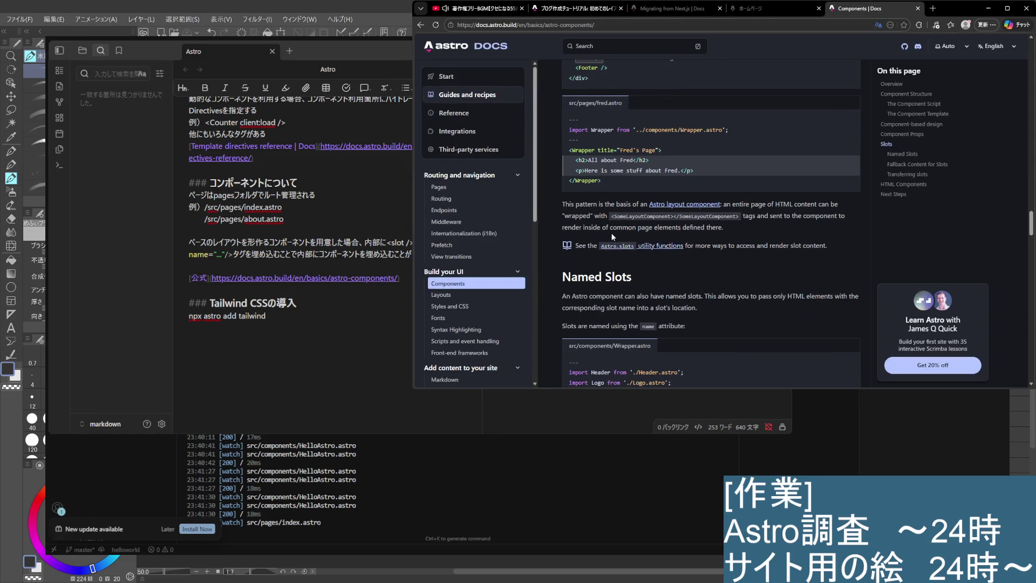
scroll(588, 217, "down", 2)
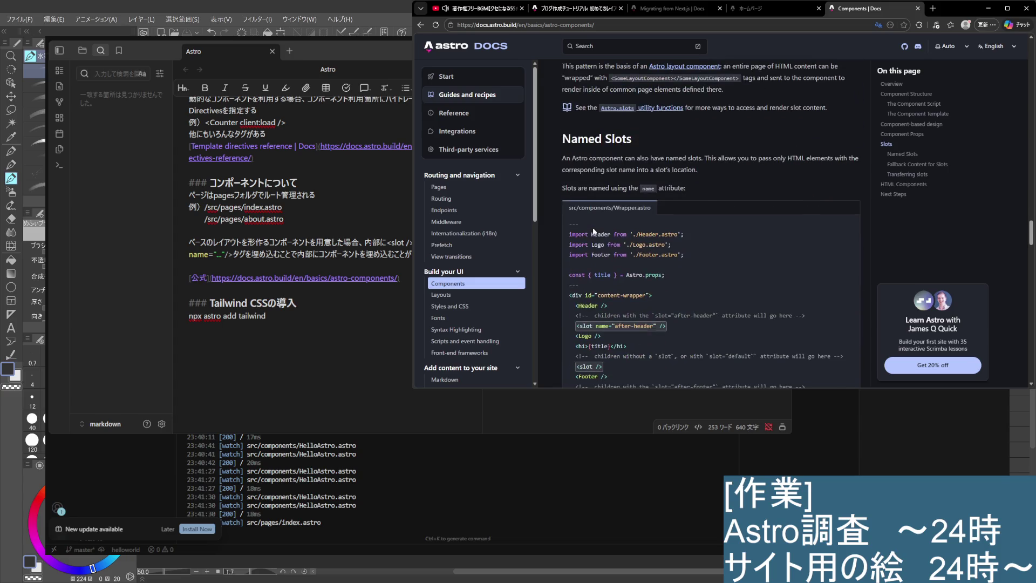
scroll(596, 229, "down", 3)
scroll(596, 229, "down", 3)
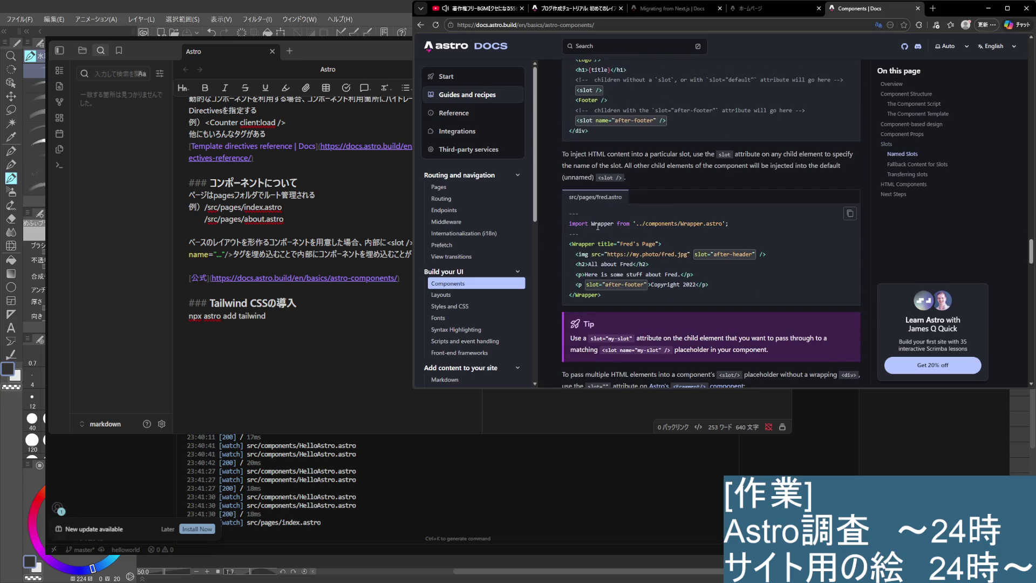
scroll(598, 227, "down", 3)
scroll(598, 227, "down", 2)
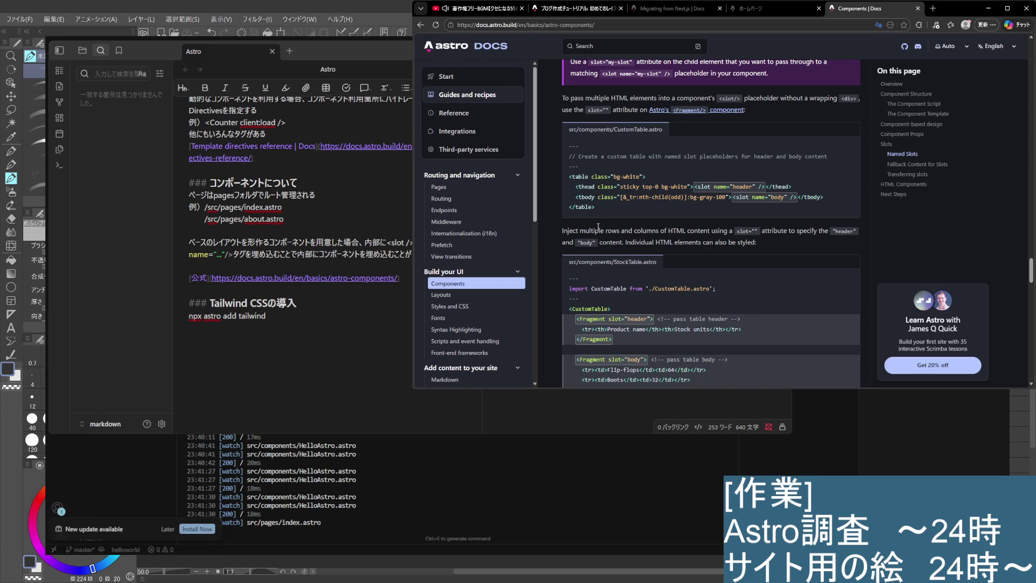
double_click(586, 187)
Read on to Next Steps and close the 'Components | Docs' tab
scroll(724, 214, "down", 3)
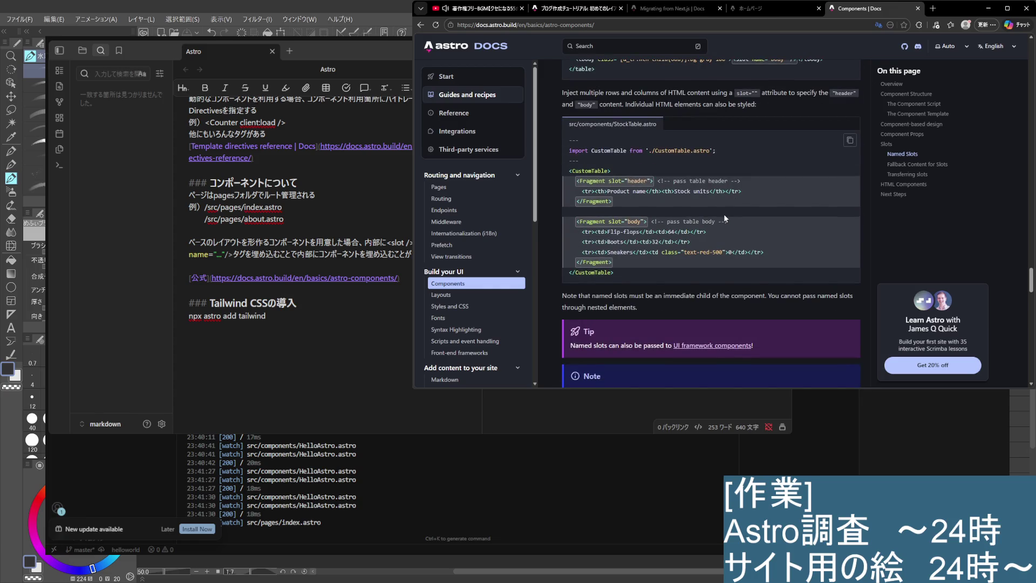
scroll(725, 218, "down", 3)
scroll(725, 218, "down", 8)
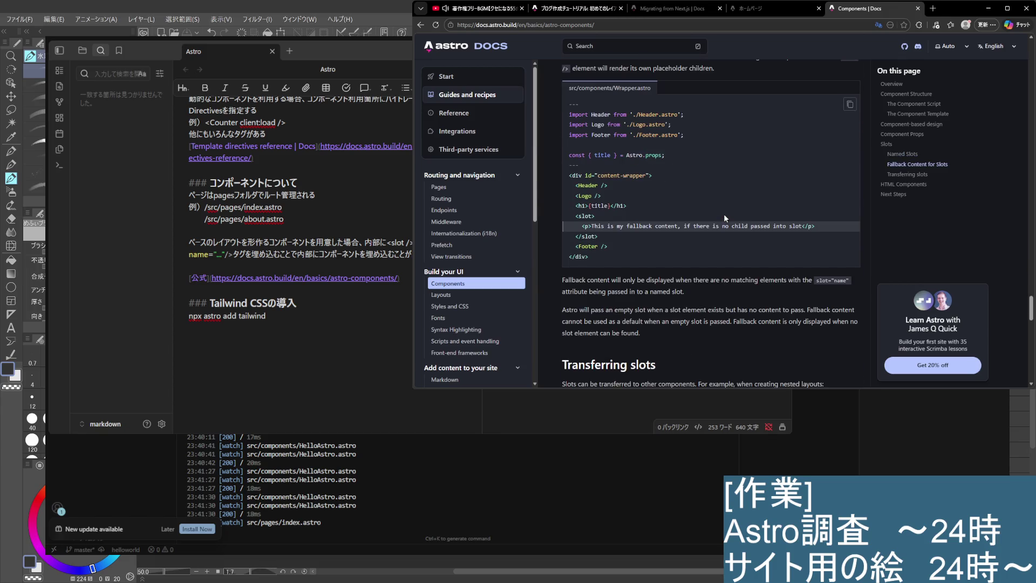
scroll(724, 214, "down", 4)
scroll(724, 213, "down", 4)
scroll(724, 215, "down", 5)
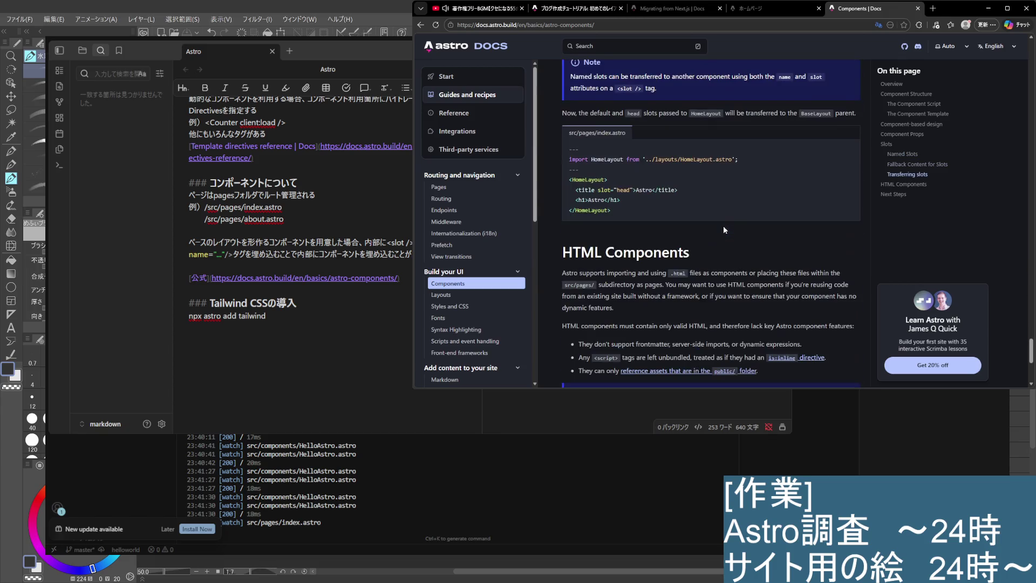
scroll(724, 224, "down", 5)
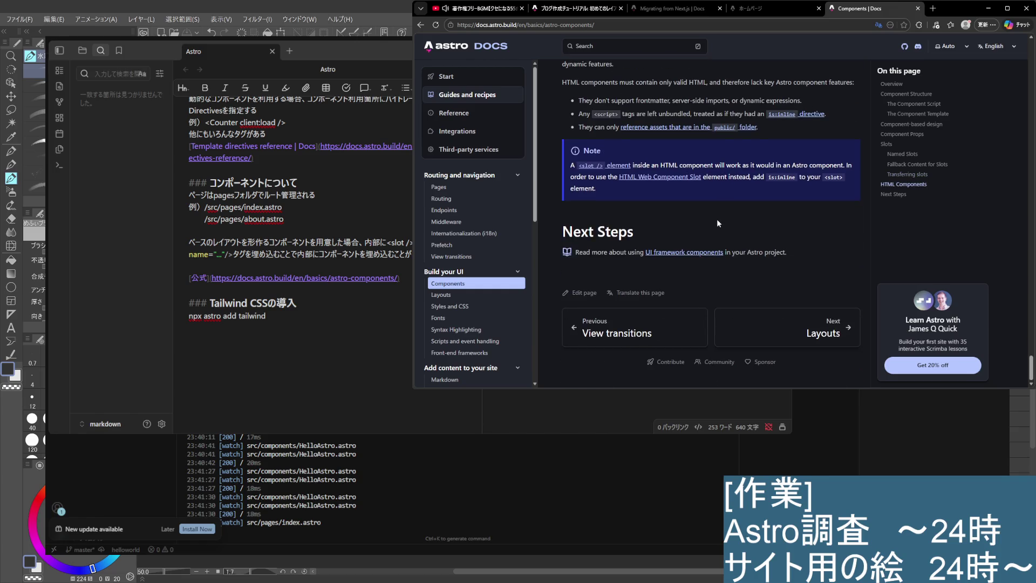
scroll(745, 227, "up", 5)
scroll(769, 241, "down", 5)
left_click(918, 9)
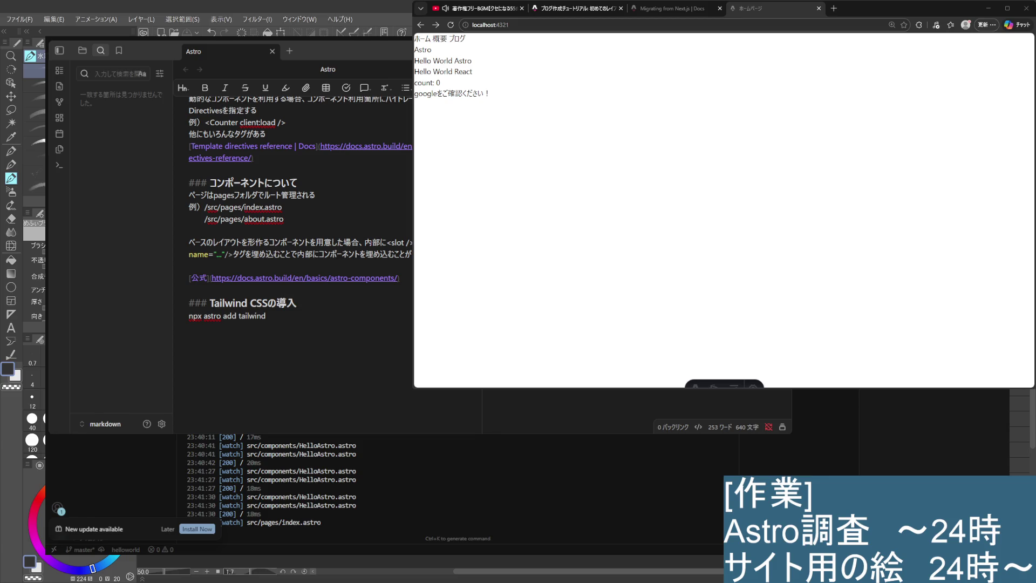
Open a new Edge tab next to the localhost:4321 site
left_click(834, 8)
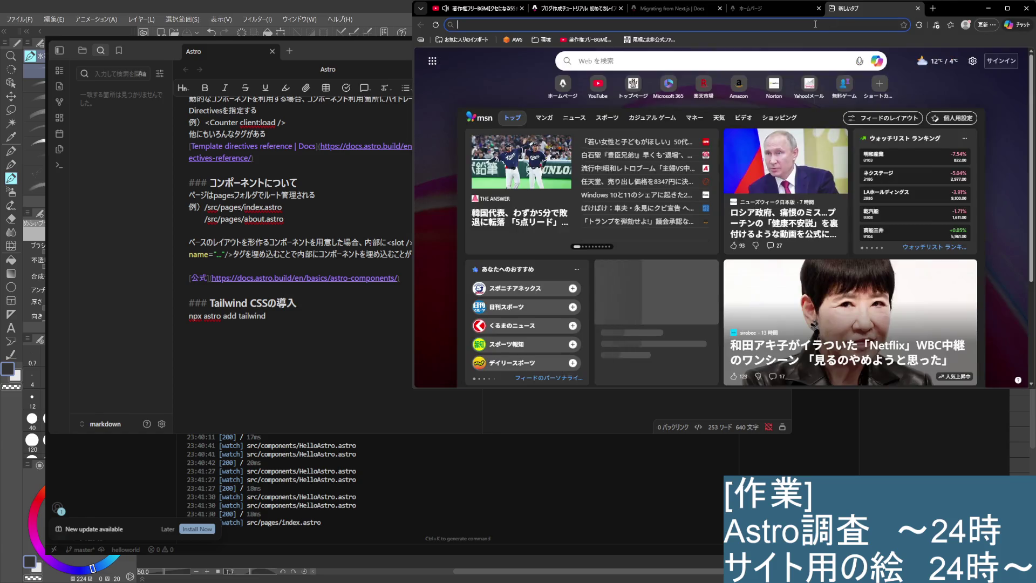
Load the React state management video from the pasted URL, unmute briefly, pause it, and close the tab
key("ctrl+v")
key("Return")
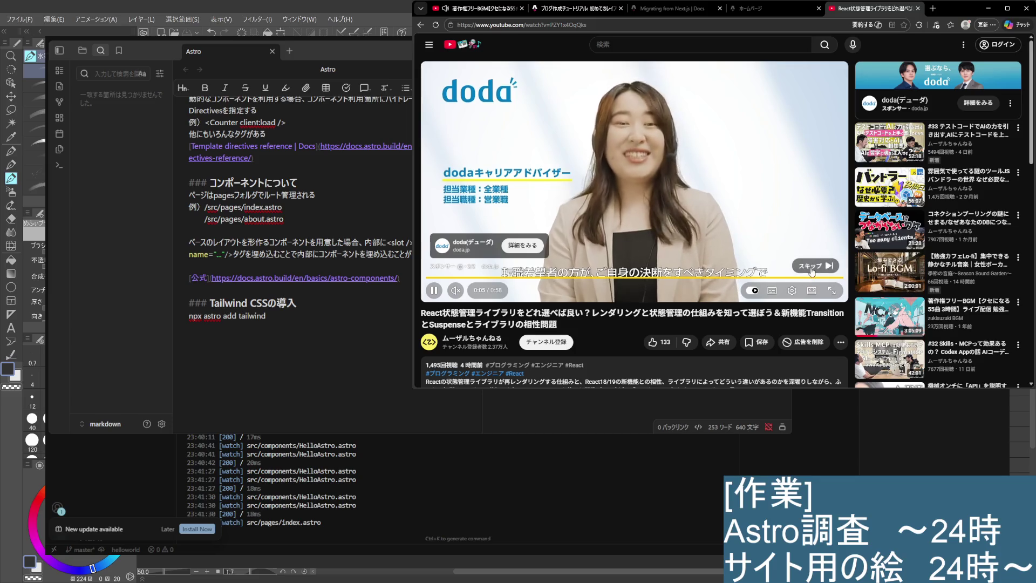
left_click(457, 292)
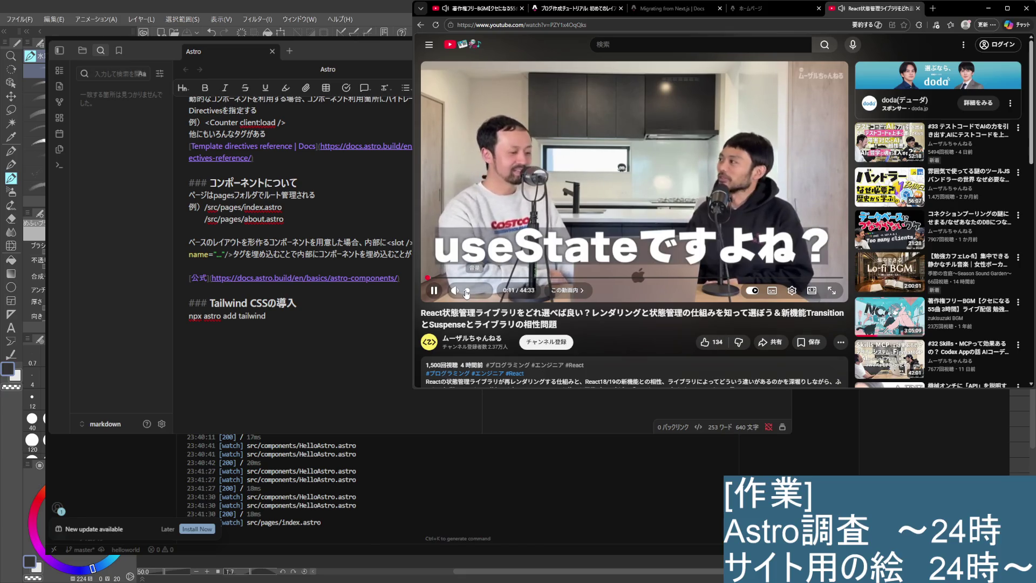
left_click(705, 157)
left_click(918, 9)
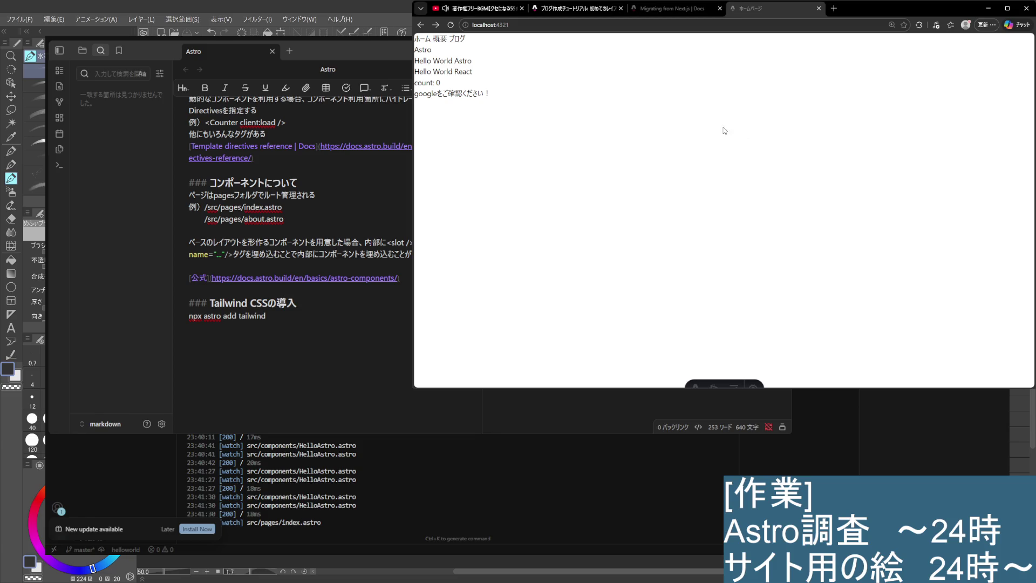
Open a new browser tab
key("ctrl+t")
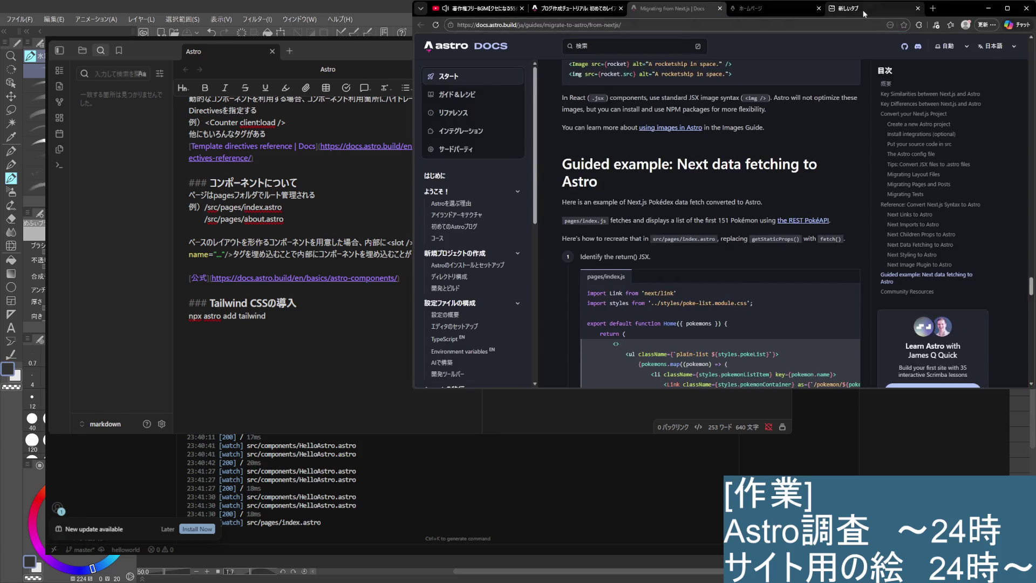
Search the web for 'API 試し' in the new tab
left_click(864, 10)
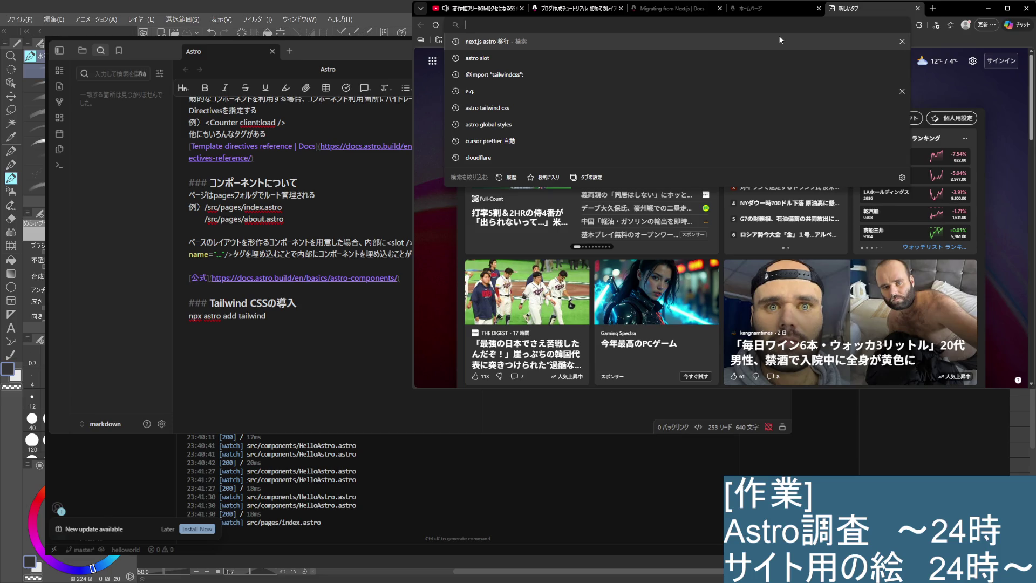
type("API")
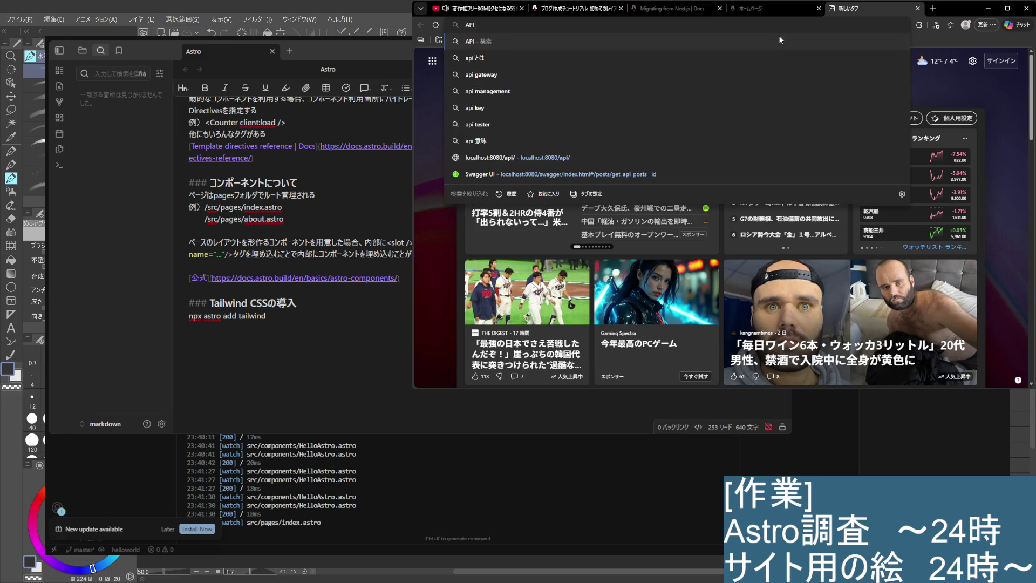
type("試し")
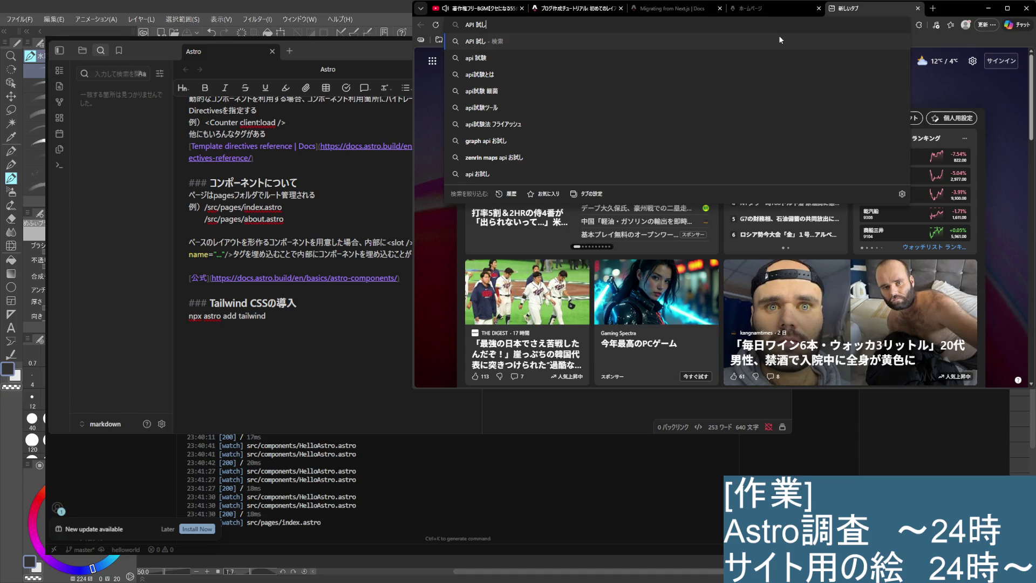
key("Return")
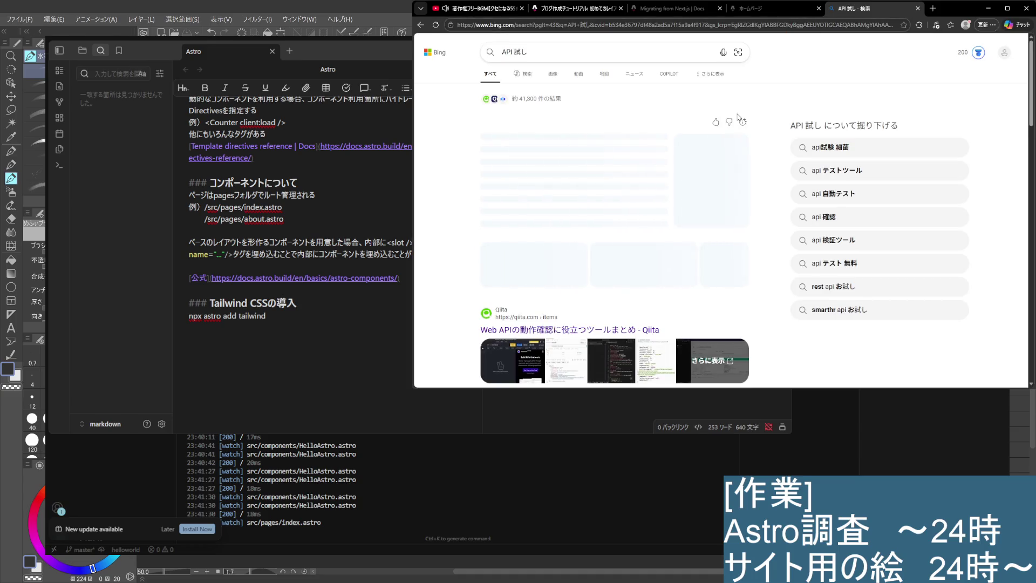
Refine the Bing search to 'api 試せるサイト' and open the Qiita free Web API roundup article
left_click(569, 53)
key("BackSpace")
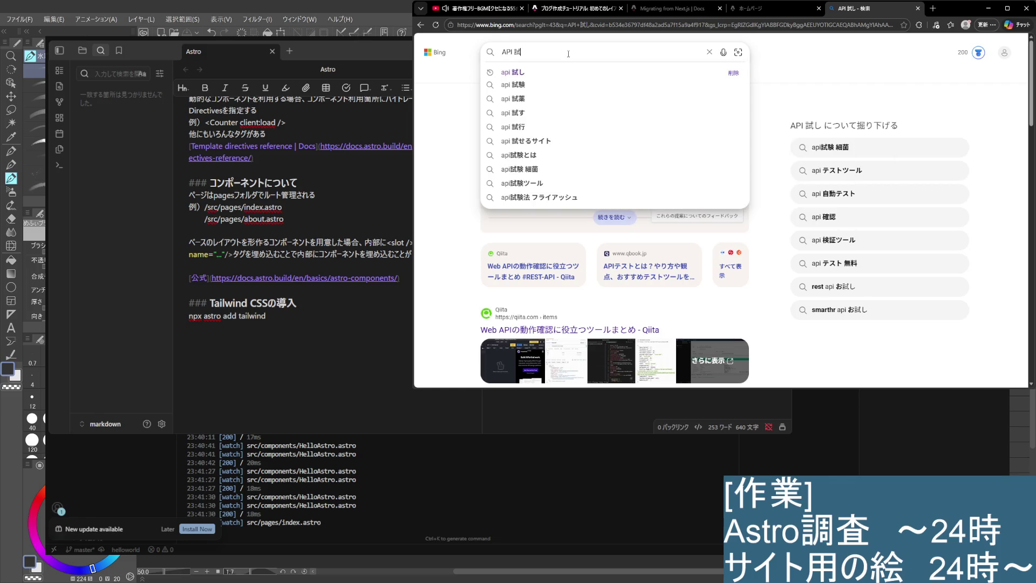
type("せる")
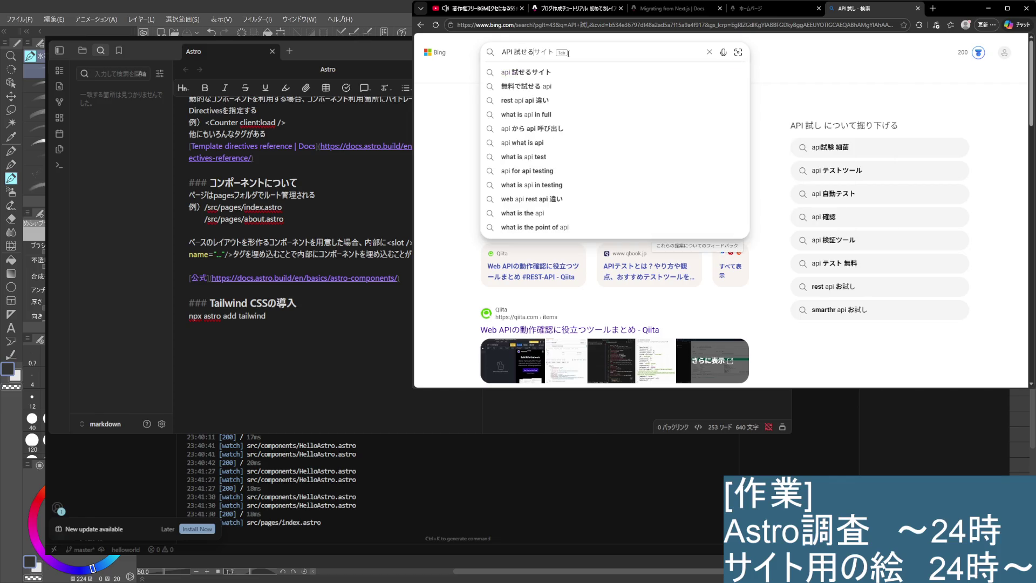
key("Down")
key("Return")
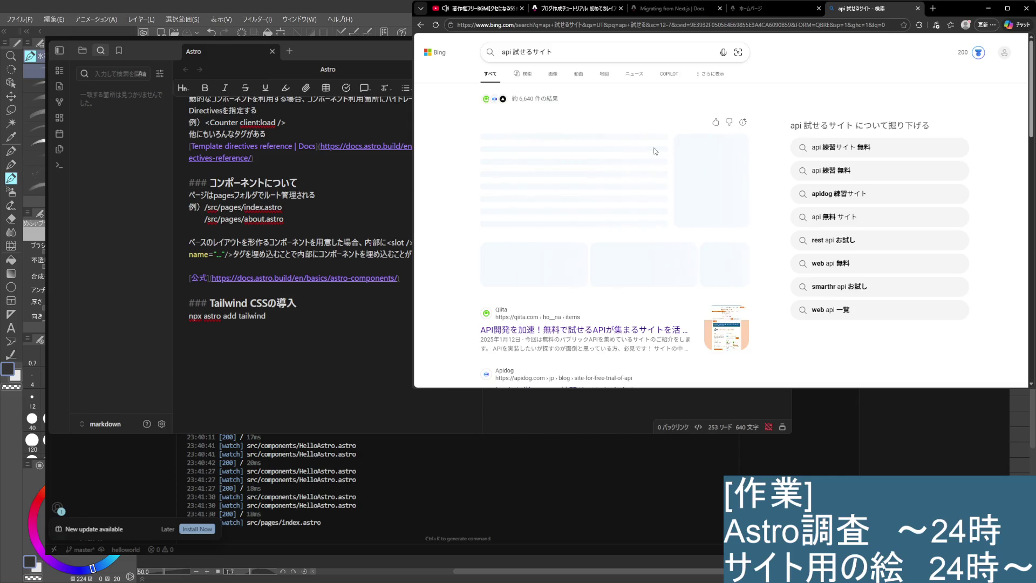
scroll(617, 168, "down", 5)
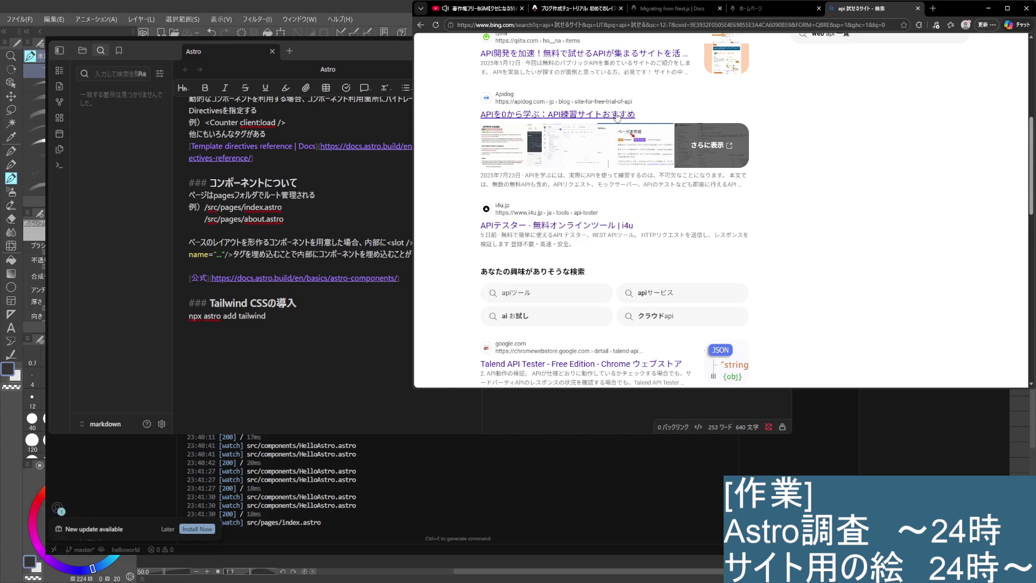
scroll(564, 232, "down", 4)
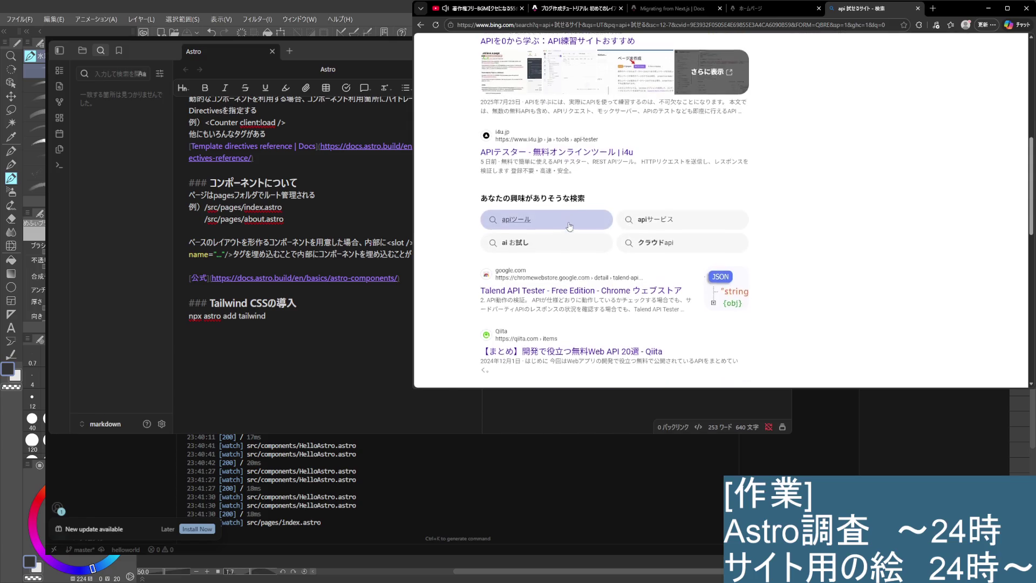
scroll(570, 226, "down", 3)
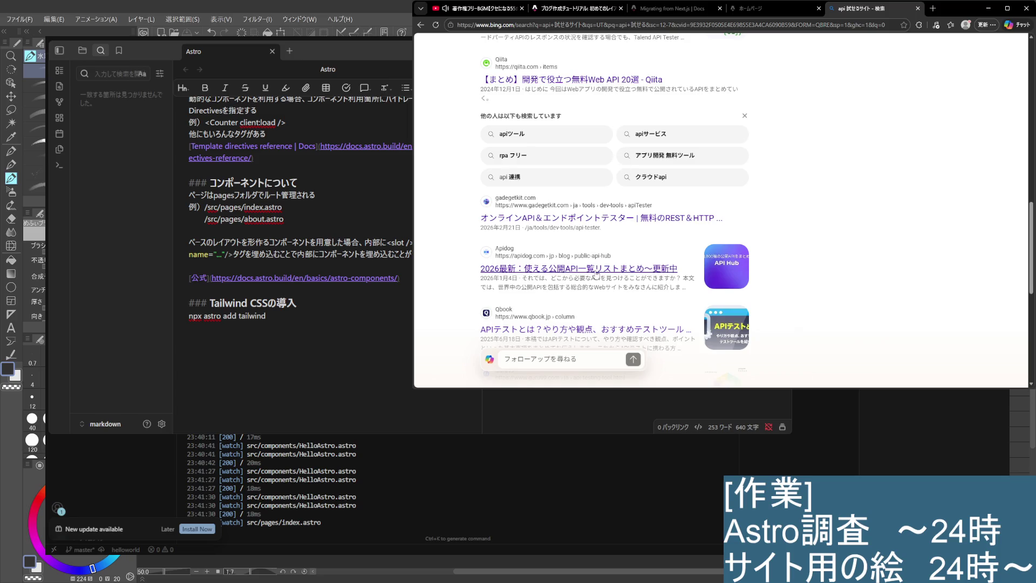
left_click(655, 83)
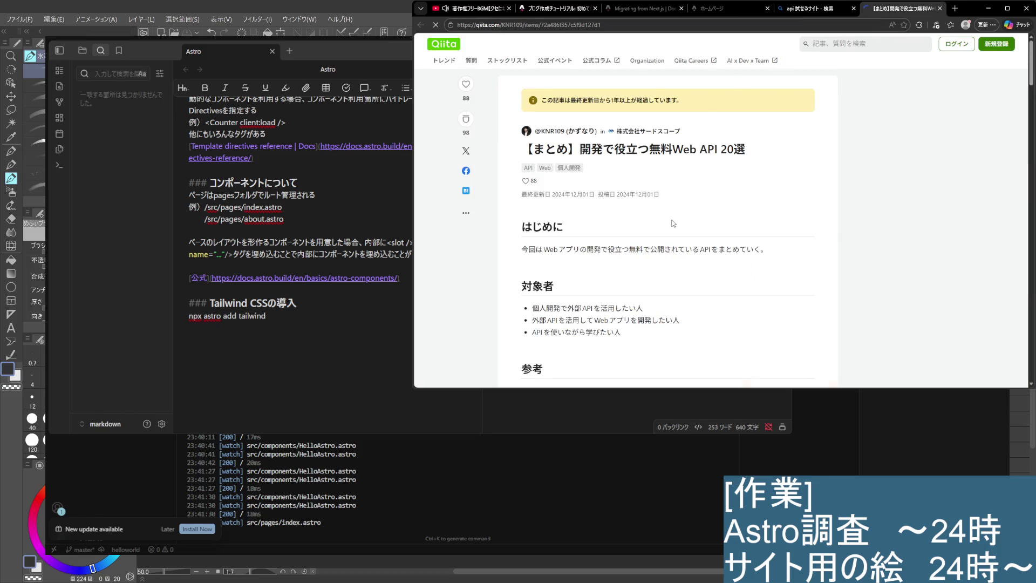
Open JSONPlaceholder from the Qiita article in its own tab and browse the site
scroll(673, 224, "down", 4)
scroll(674, 224, "down", 3)
middle_click(573, 194)
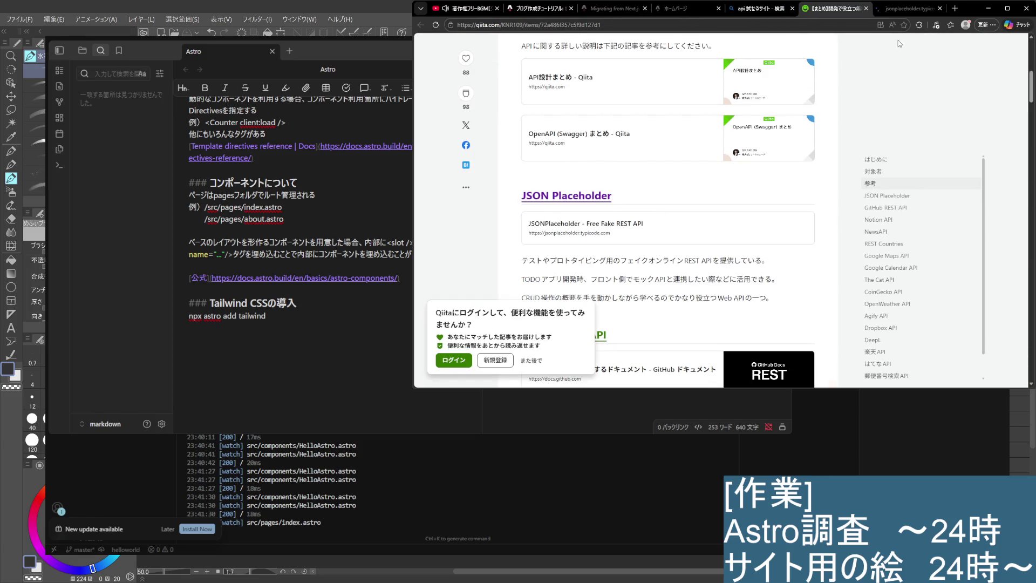
left_click(917, 9)
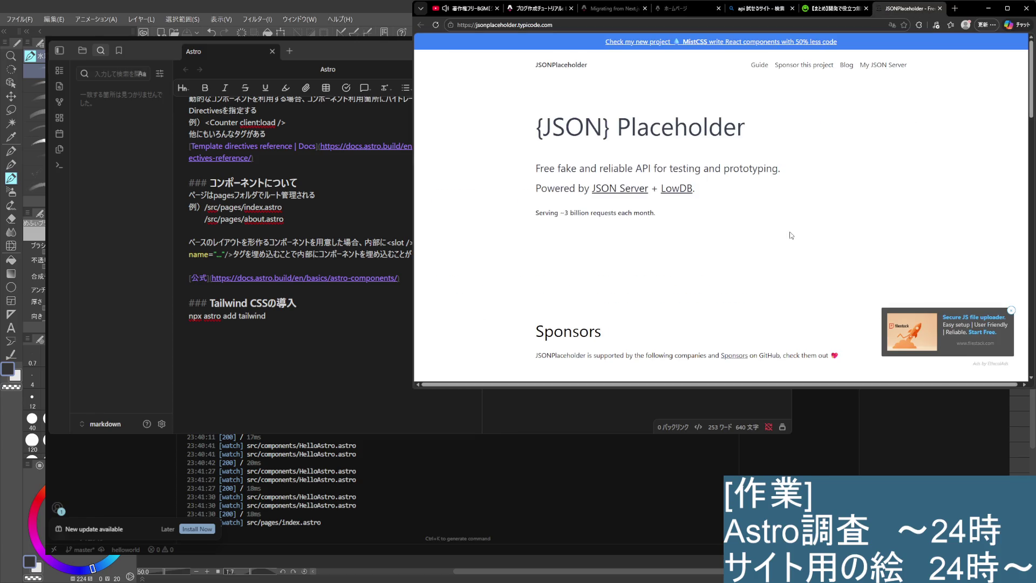
scroll(791, 260, "down", 9)
scroll(791, 259, "down", 1)
scroll(772, 275, "up", 7)
scroll(756, 293, "down", 3)
scroll(756, 293, "up", 3)
Review the Astro home page, Bing results and Qiita article tabs, then start a blank tab
left_click(682, 9)
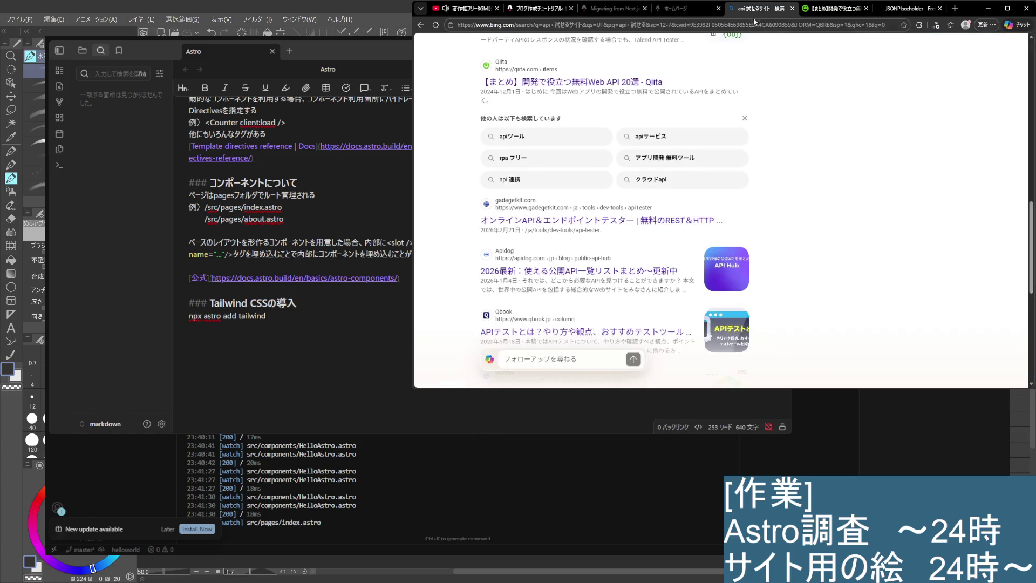
left_click(758, 9)
left_click(683, 9)
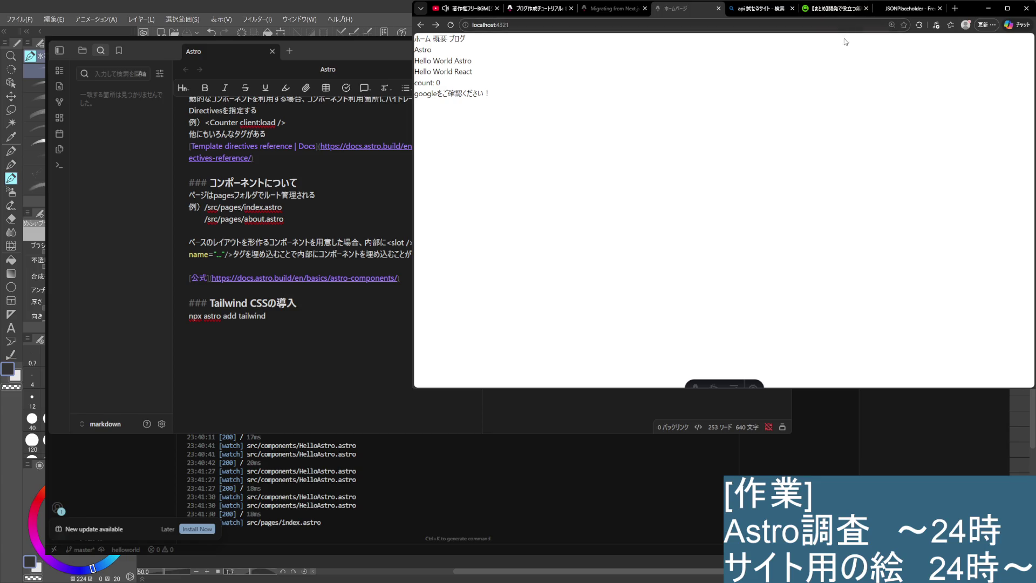
left_click(846, 12)
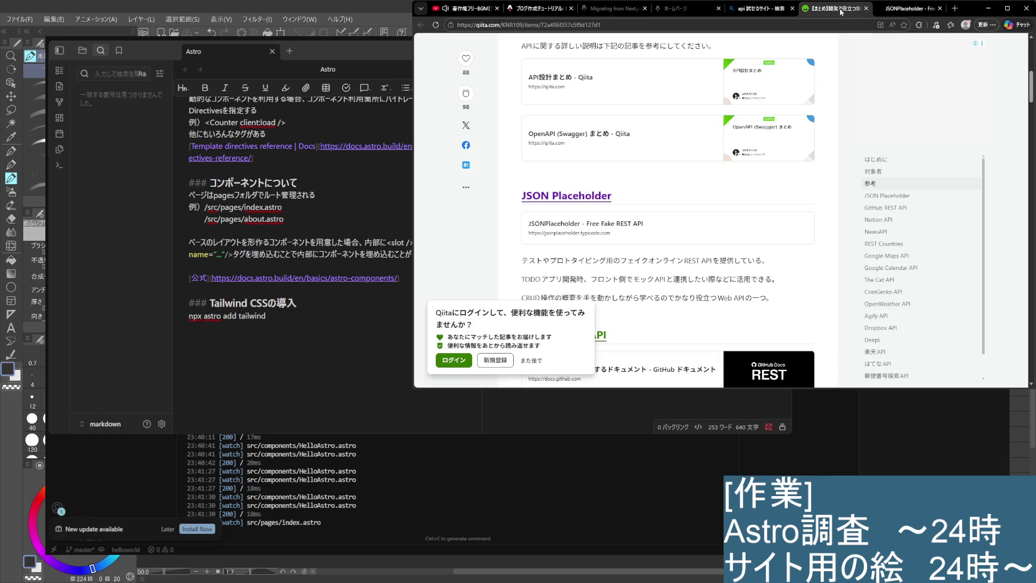
left_click(761, 9)
left_click(858, 11)
left_click(896, 9)
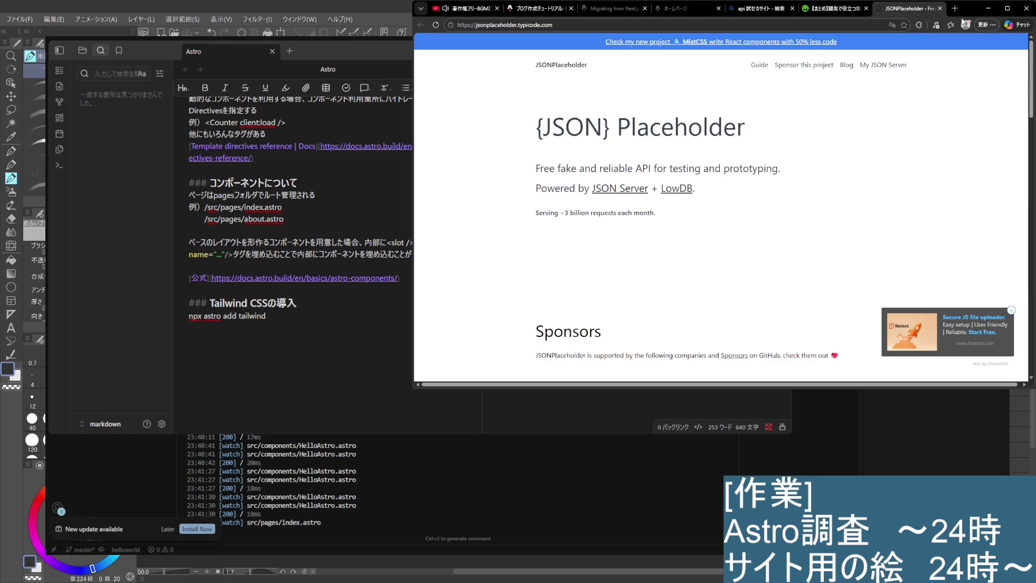
left_click(955, 8)
left_click(833, 20)
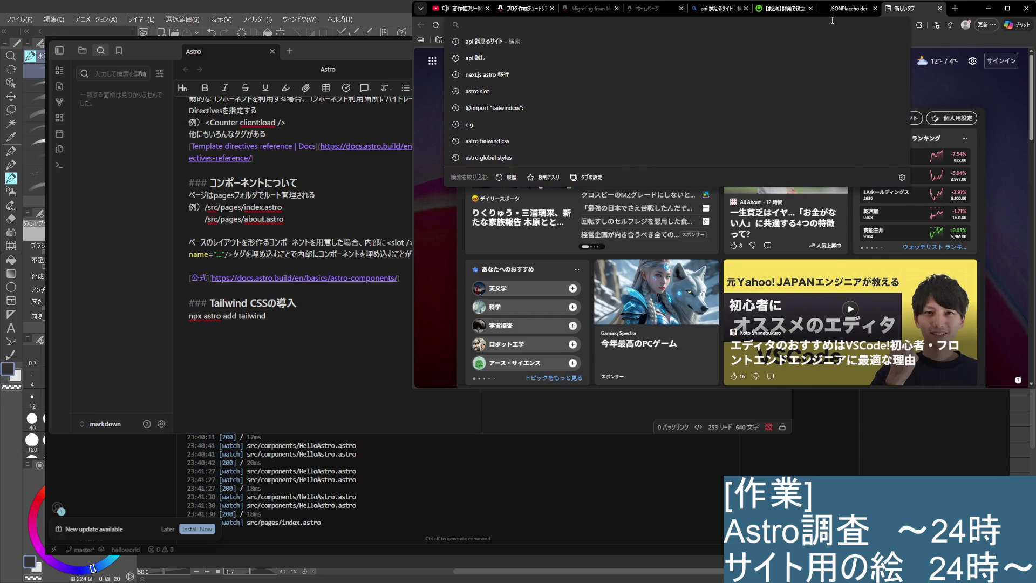
Search Bing for 'astro api endpoints', expand the AI answer, and open the Astro Endpoints docs
type("Astro")
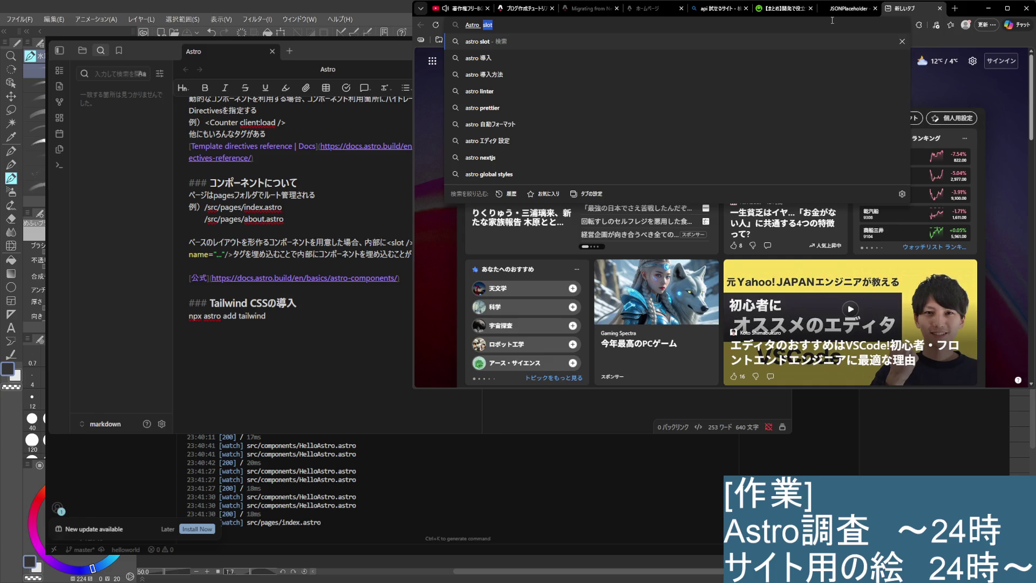
type("API")
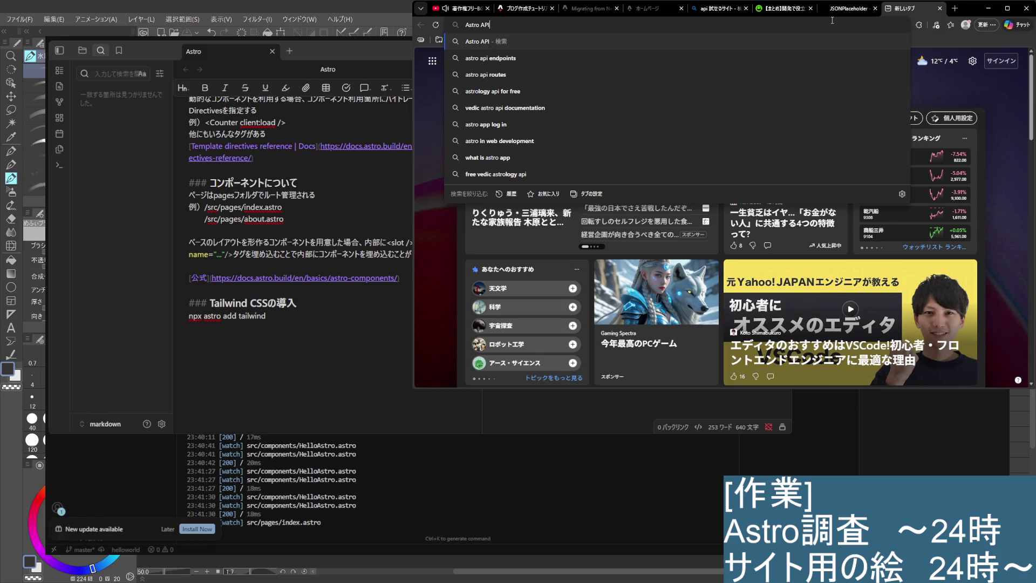
key("Down")
key("Return")
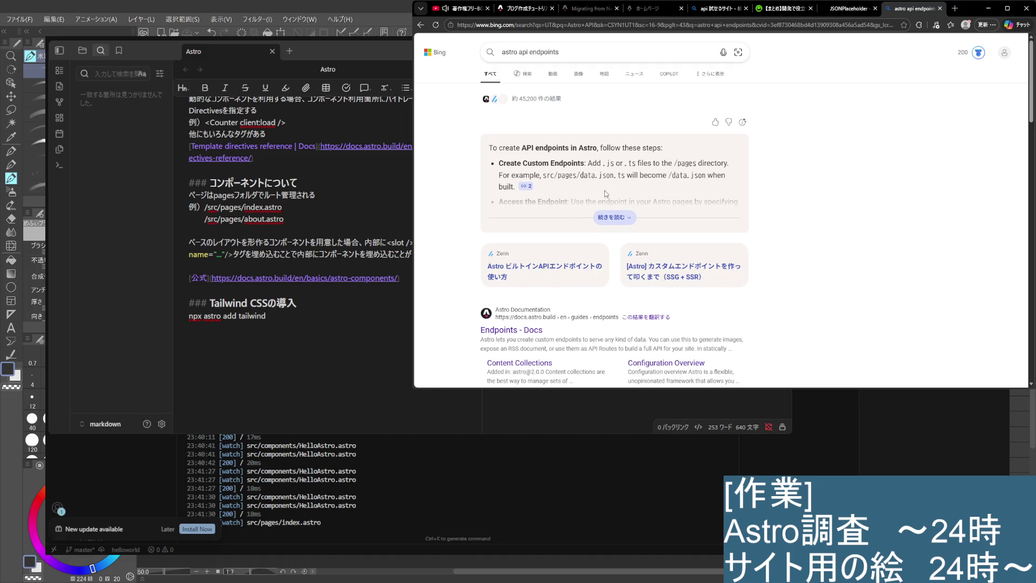
left_click(613, 219)
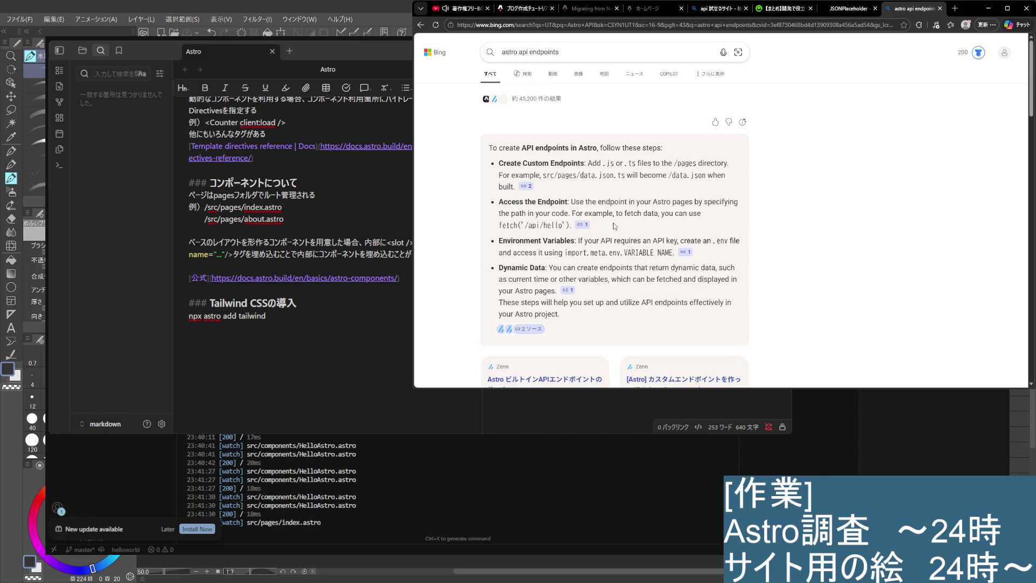
scroll(605, 274, "down", 3)
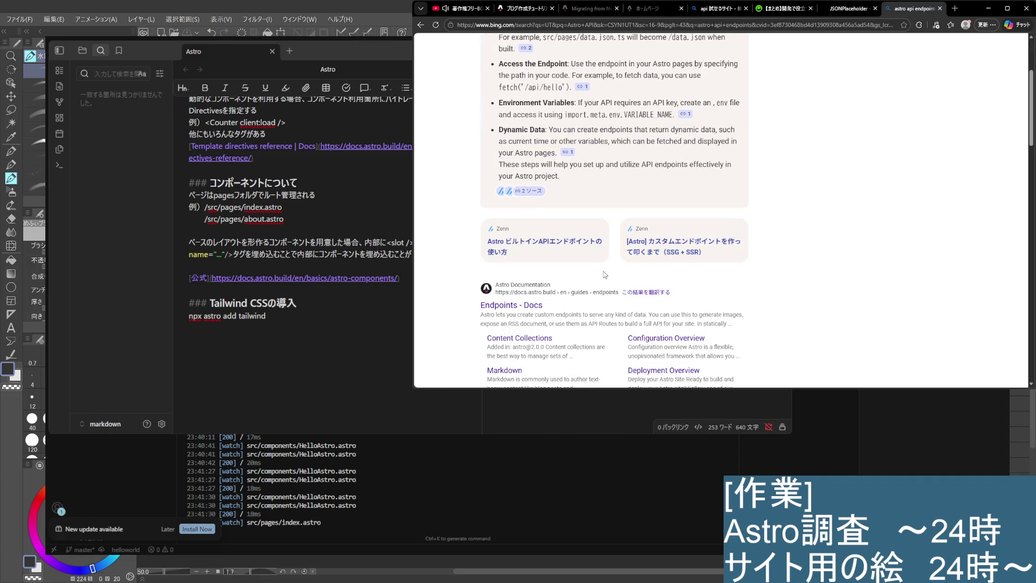
scroll(604, 276, "down", 3)
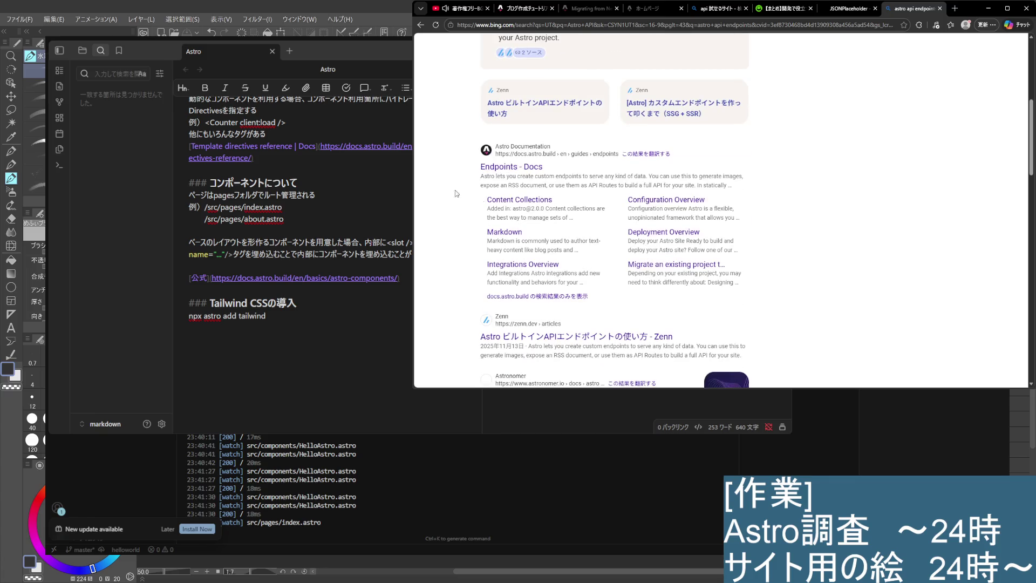
left_click(513, 172)
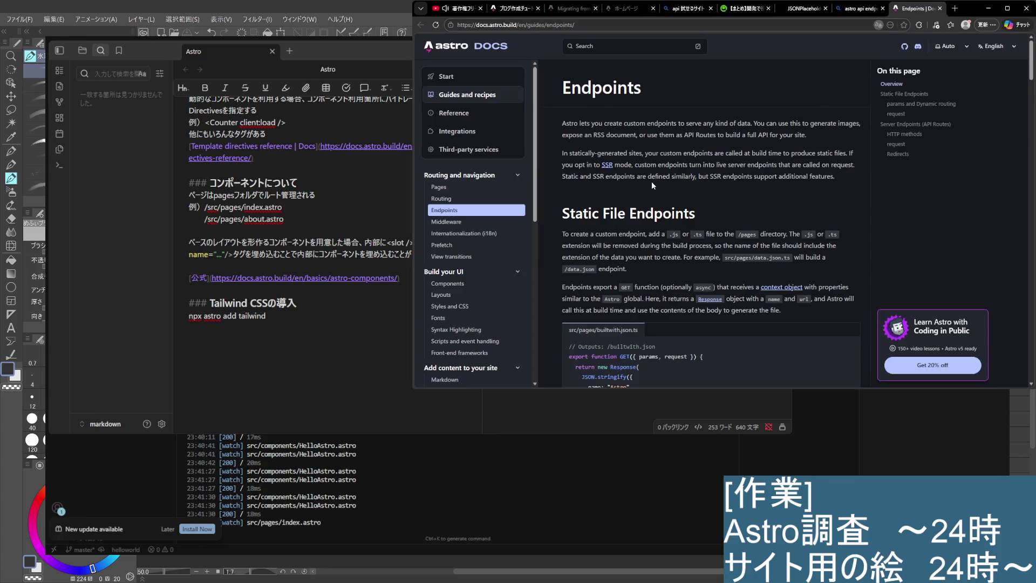
Read down through the Astro Endpoints guide to the end of the page
scroll(652, 185, "down", 2)
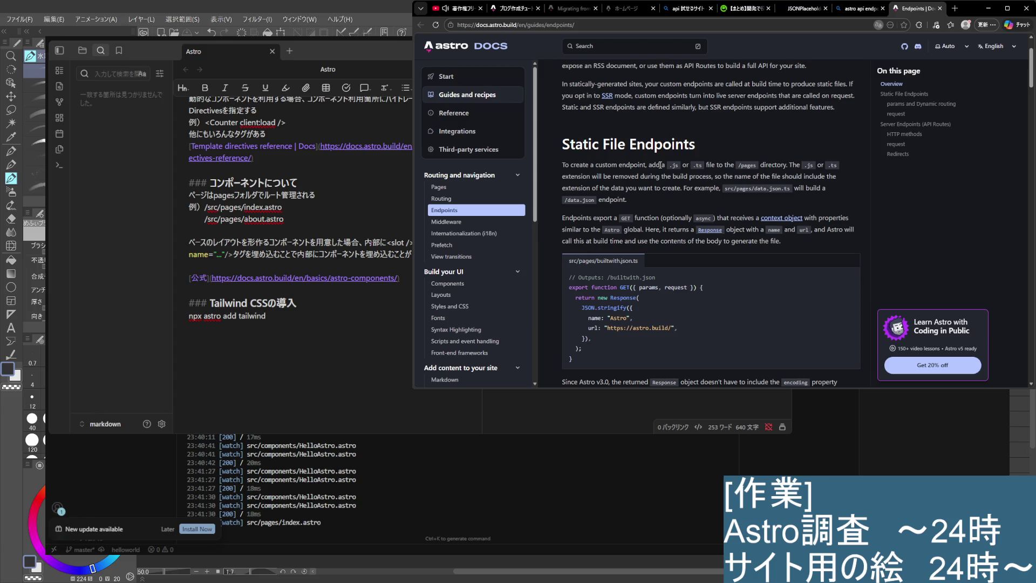
scroll(661, 165, "up", 2)
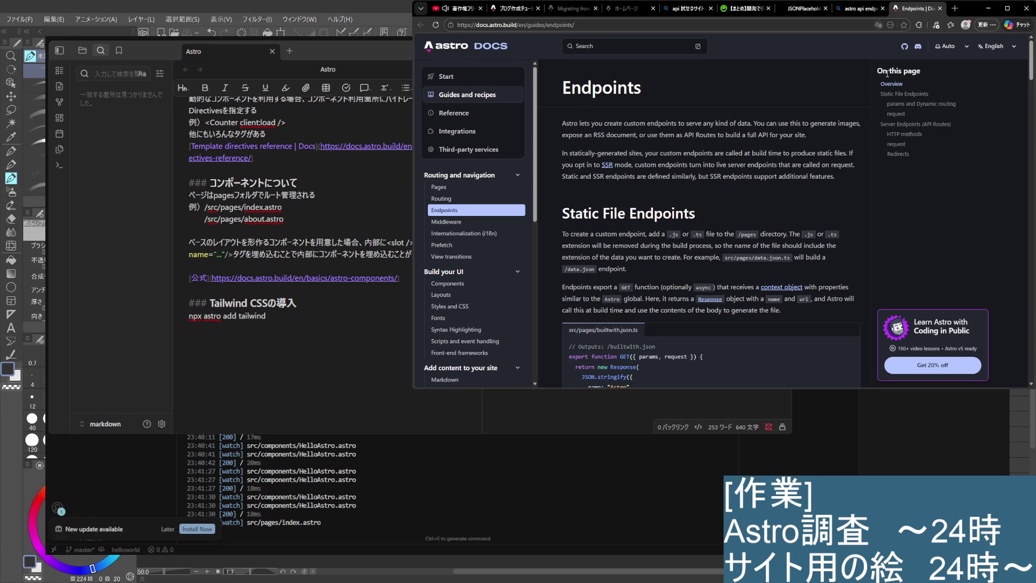
scroll(771, 319, "down", 4)
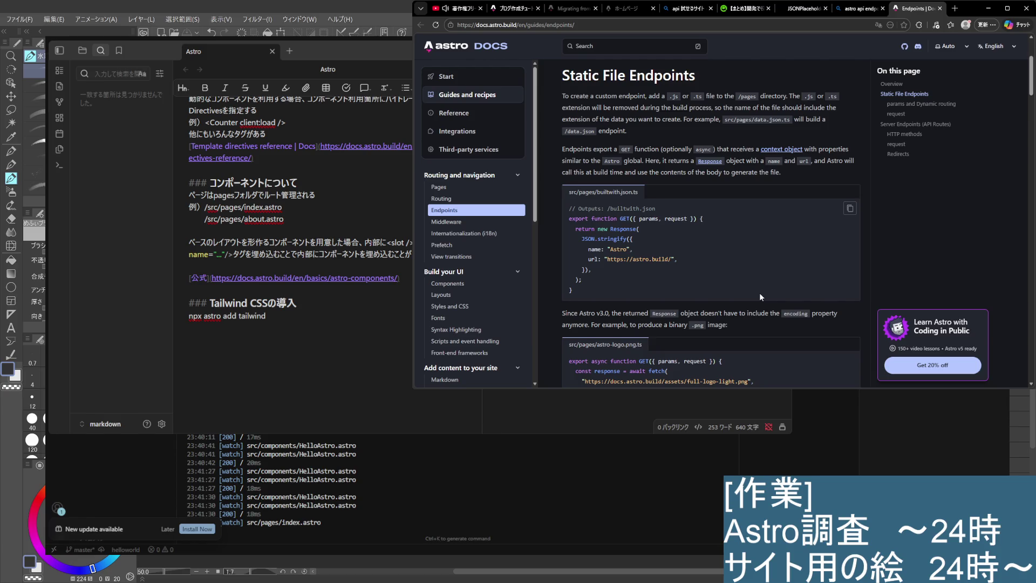
scroll(760, 292, "down", 3)
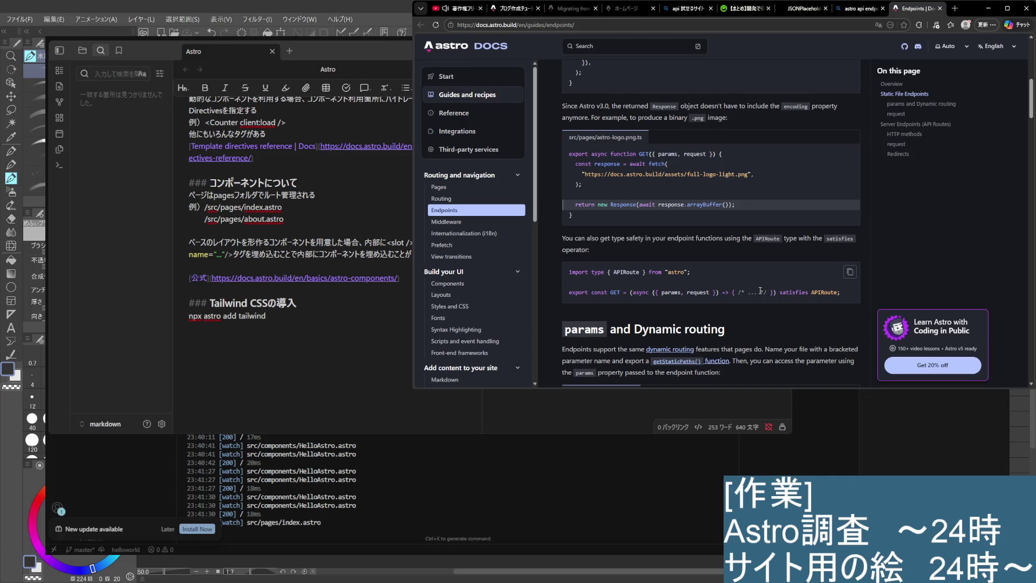
scroll(760, 291, "down", 3)
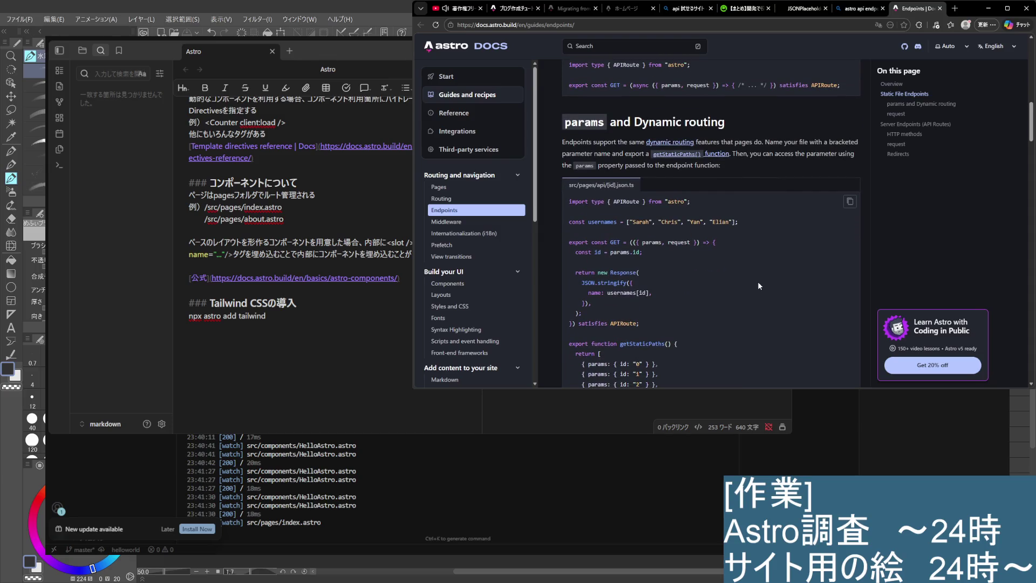
scroll(758, 280, "down", 4)
scroll(762, 279, "up", 4)
scroll(756, 270, "down", 4)
scroll(750, 264, "down", 5)
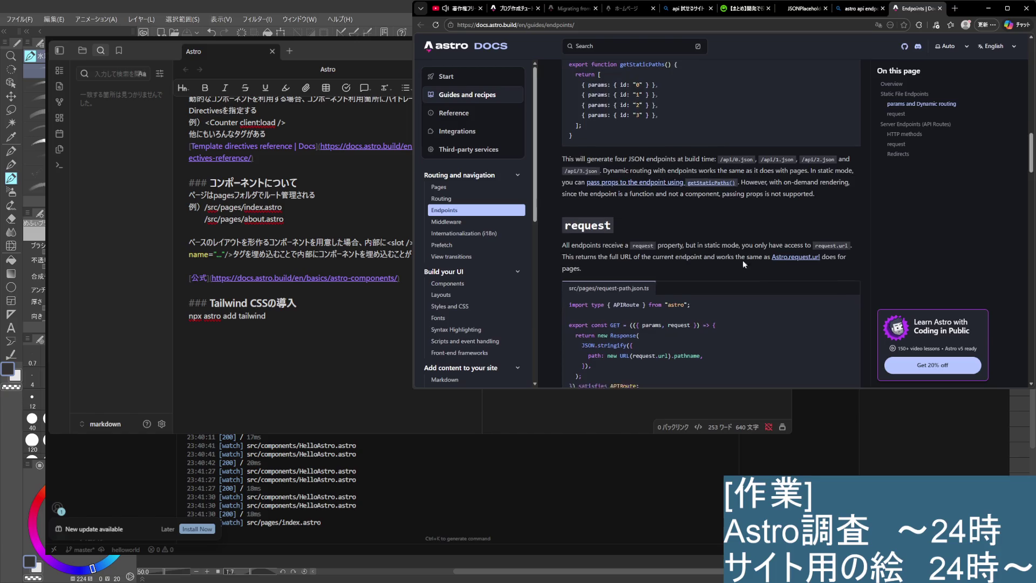
scroll(724, 237, "down", 3)
scroll(733, 281, "down", 5)
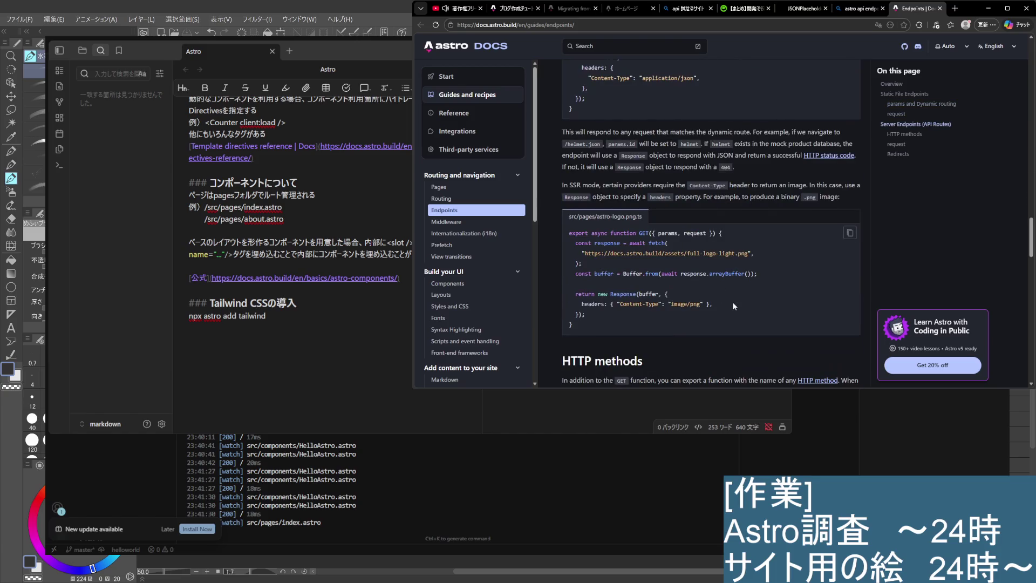
scroll(750, 270, "down", 3)
scroll(788, 281, "up", 2)
scroll(812, 299, "down", 3)
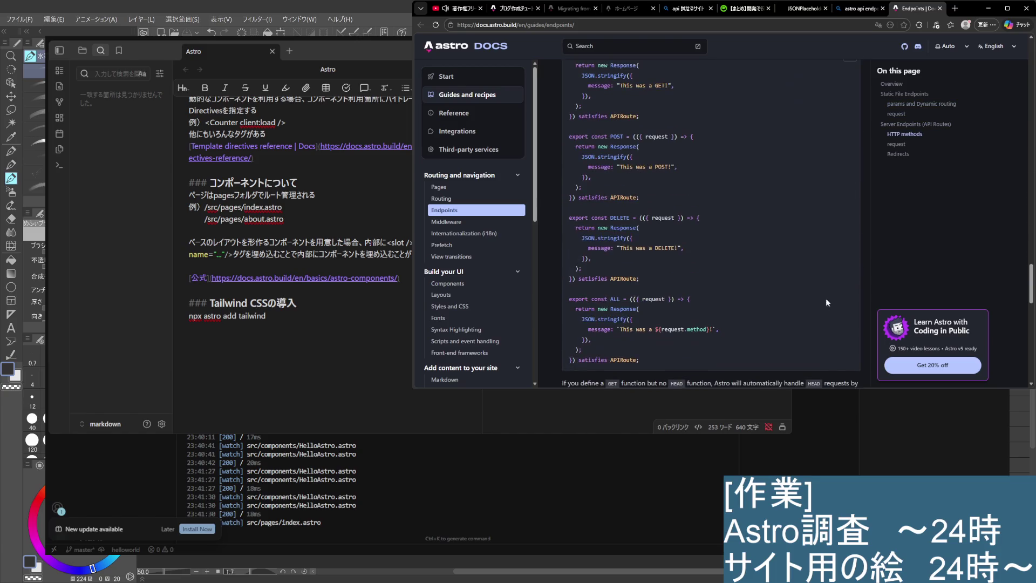
scroll(816, 287, "down", 3)
scroll(805, 305, "down", 2)
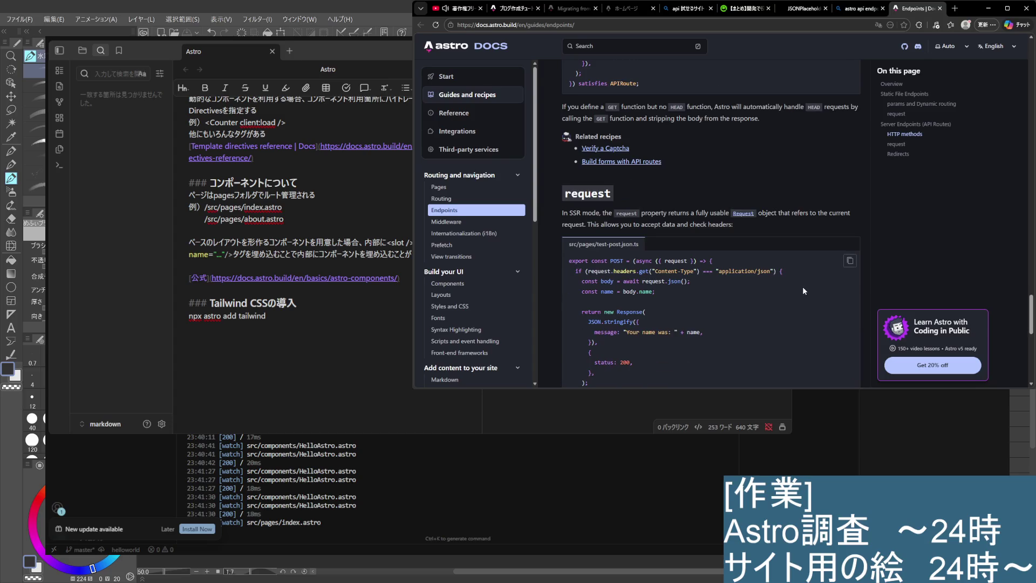
scroll(799, 271, "down", 4)
scroll(808, 263, "down", 3)
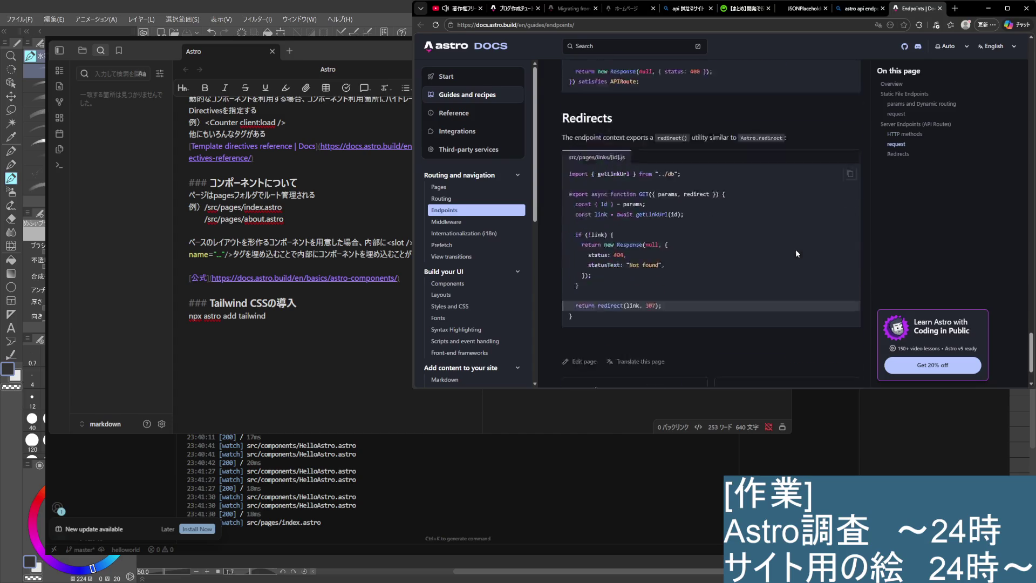
scroll(795, 249, "down", 2)
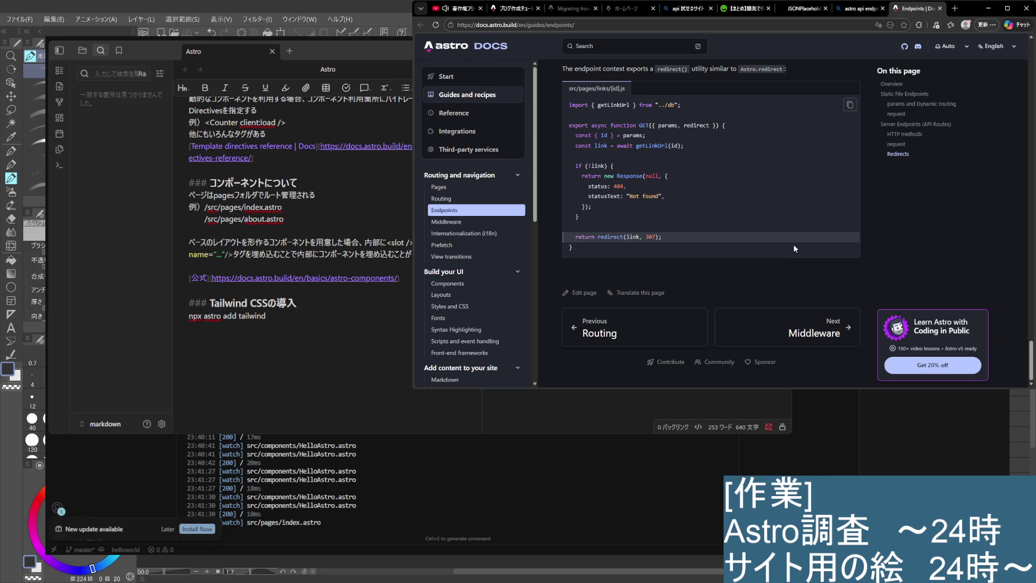
Scroll back up to review the Endpoints guide, then open a blank new tab
scroll(793, 244, "up", 2)
scroll(824, 257, "up", 3)
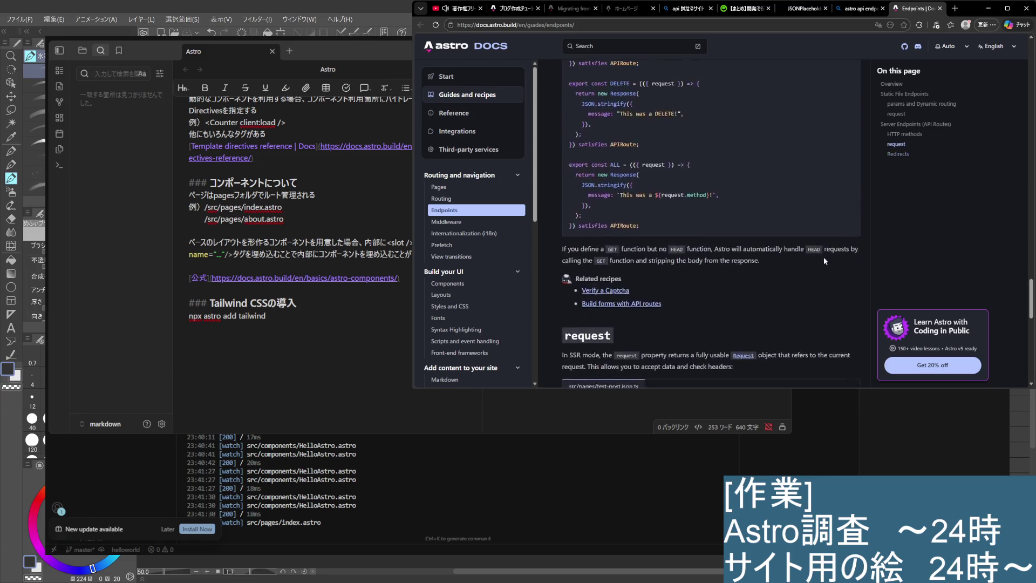
scroll(819, 261, "up", 3)
scroll(821, 270, "up", 3)
scroll(818, 271, "up", 3)
scroll(813, 273, "up", 3)
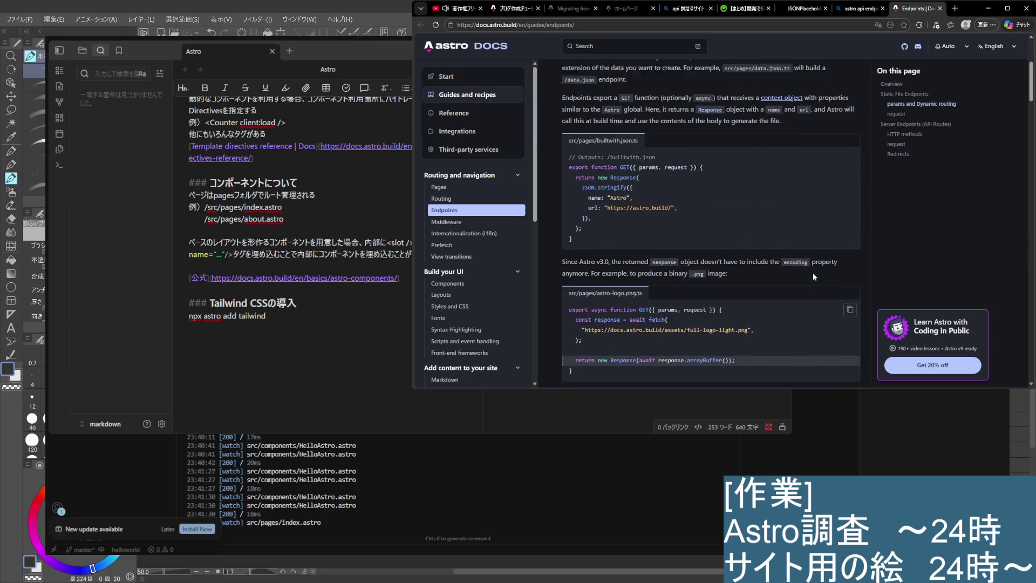
scroll(799, 268, "up", 3)
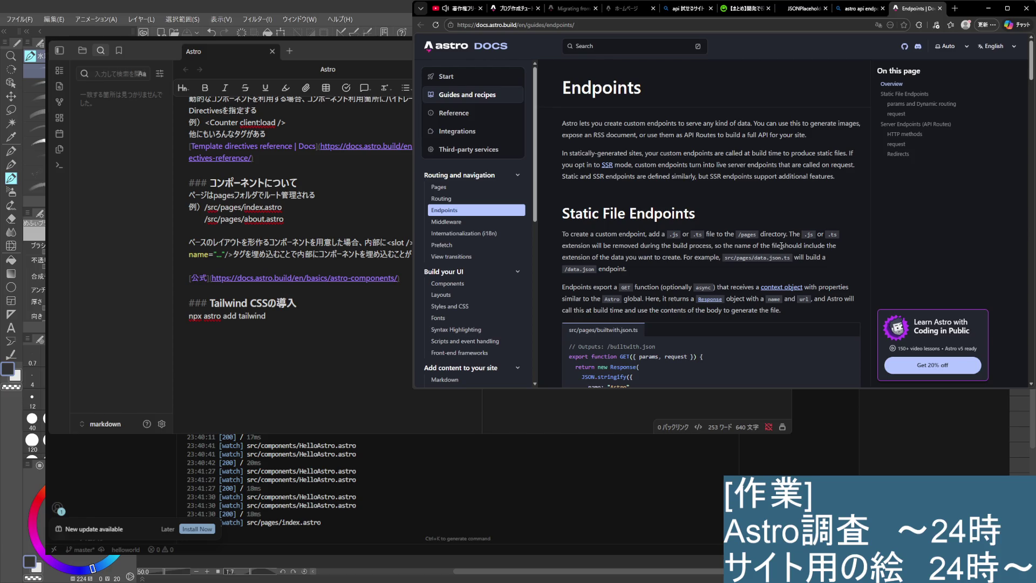
scroll(783, 248, "down", 4)
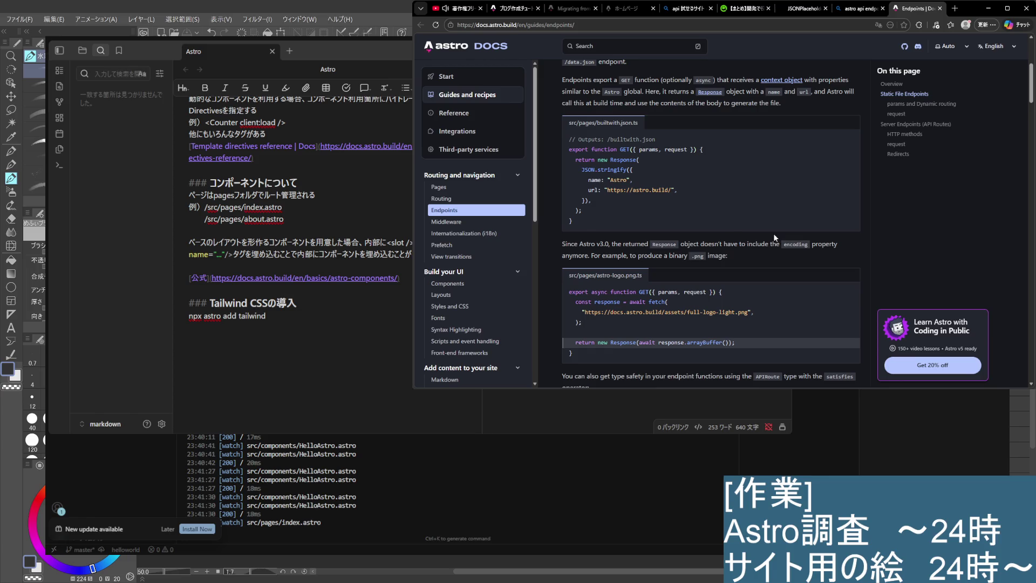
scroll(774, 234, "down", 5)
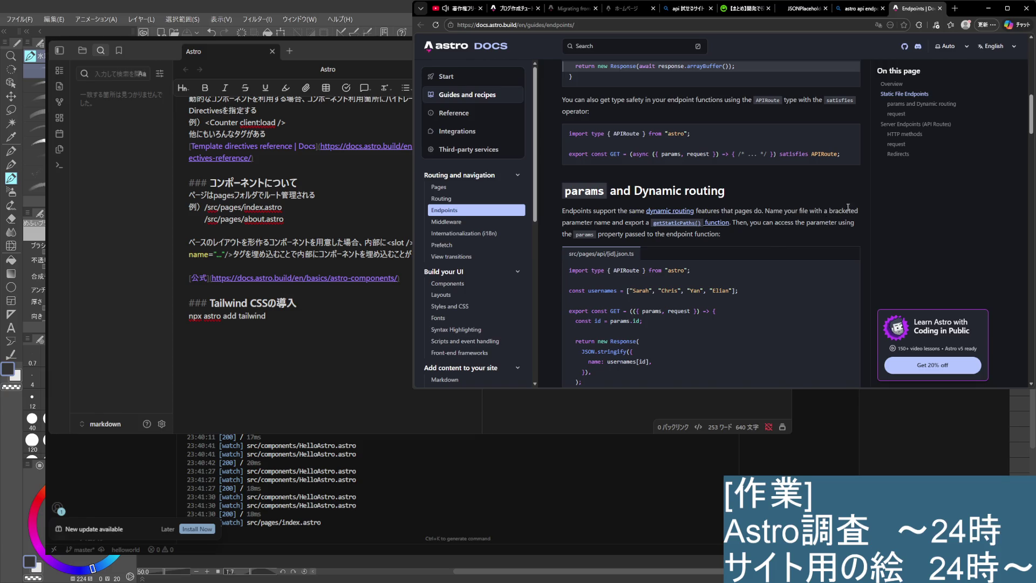
scroll(812, 195, "up", 10)
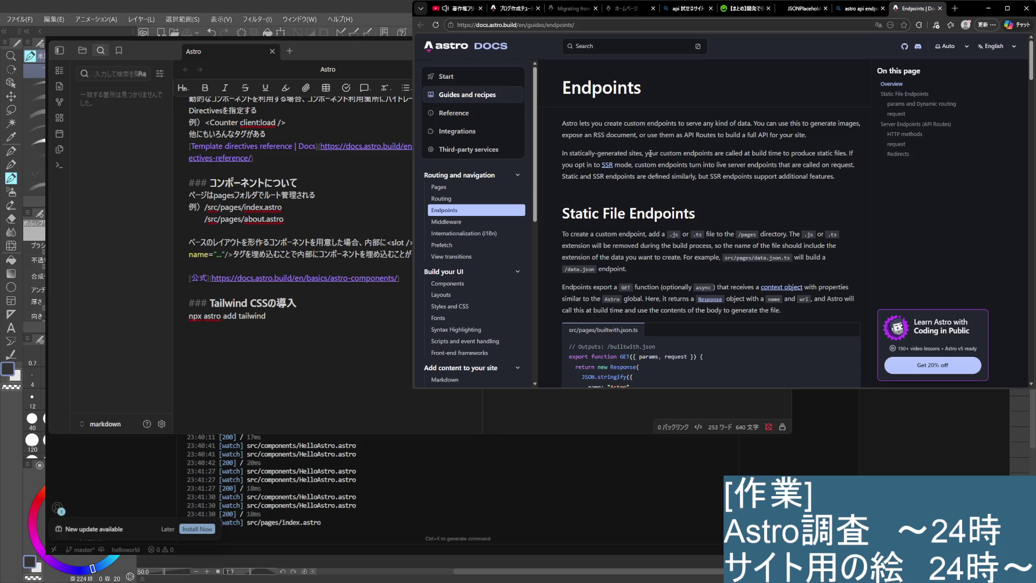
scroll(650, 153, "down", 3)
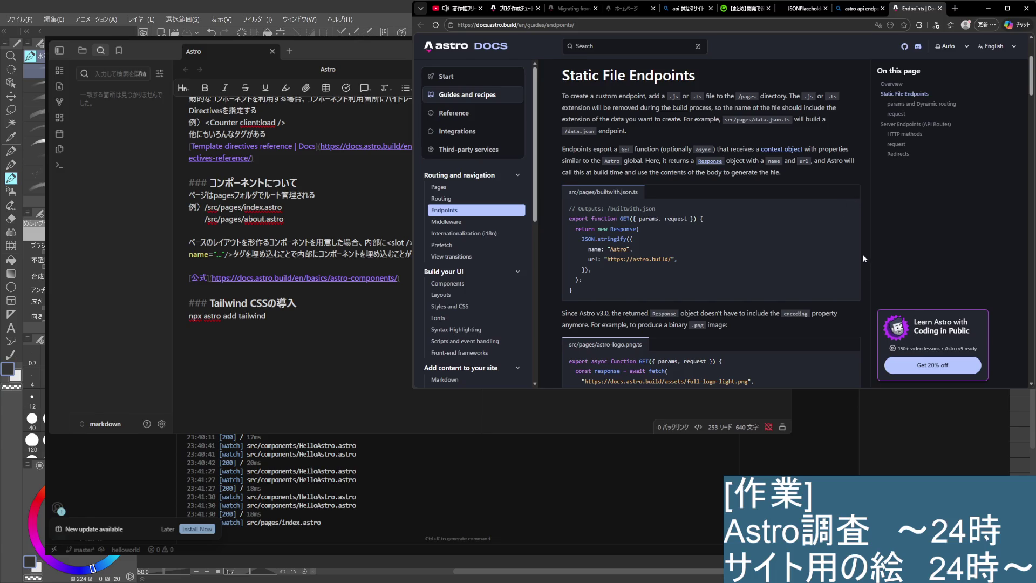
scroll(865, 251, "up", 2)
left_click(955, 8)
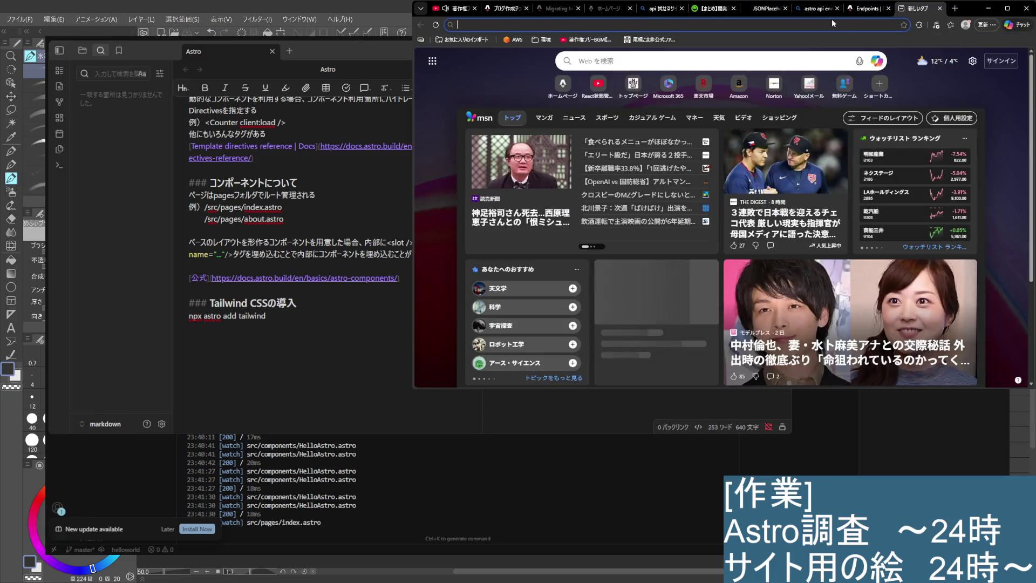
Search Bing for 'Vue SSR', skim the Qiita and Vue.js results, then close that tab
left_click(833, 23)
type("Vue")
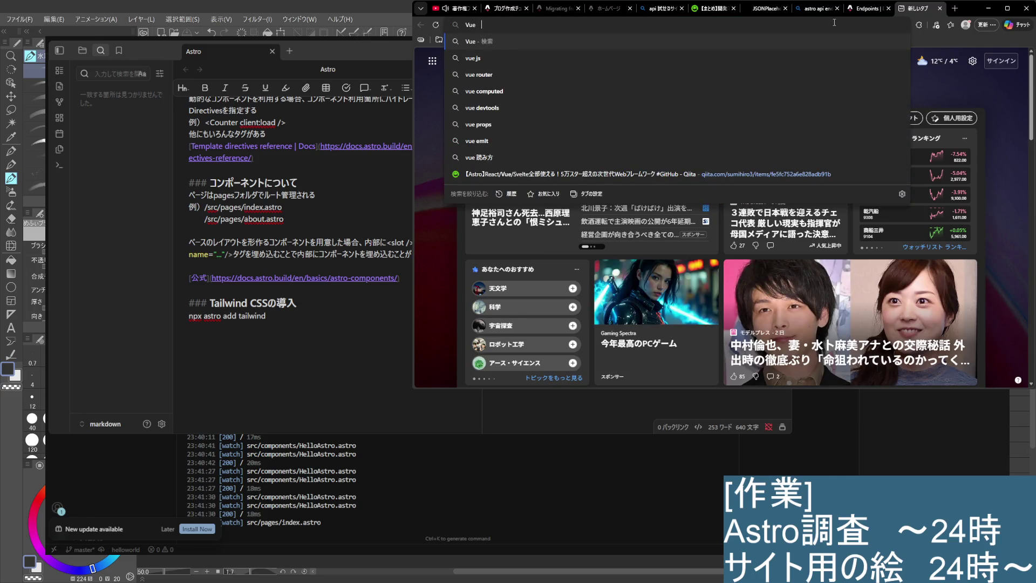
type(" SSR")
key("Return")
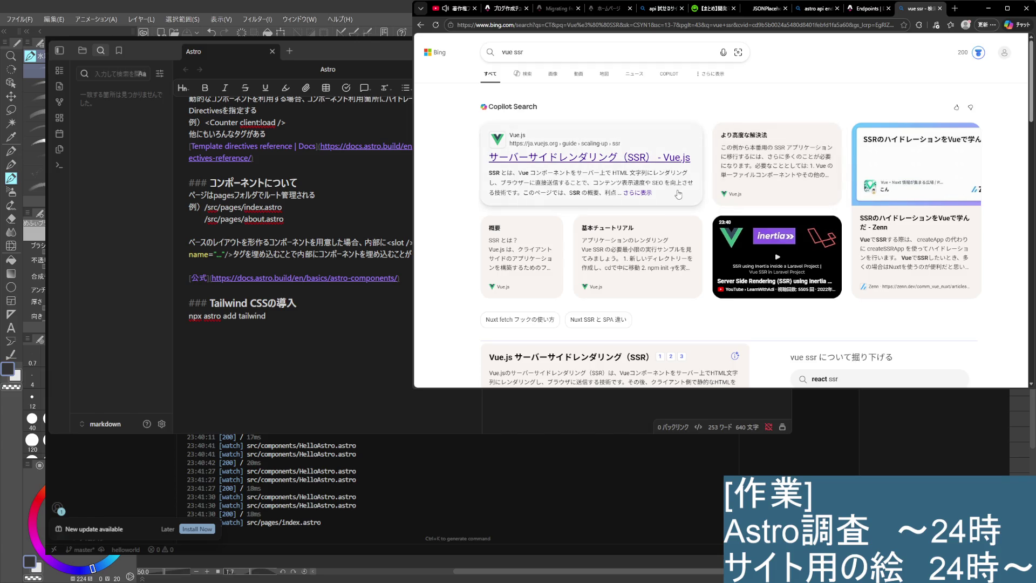
scroll(679, 190, "down", 2)
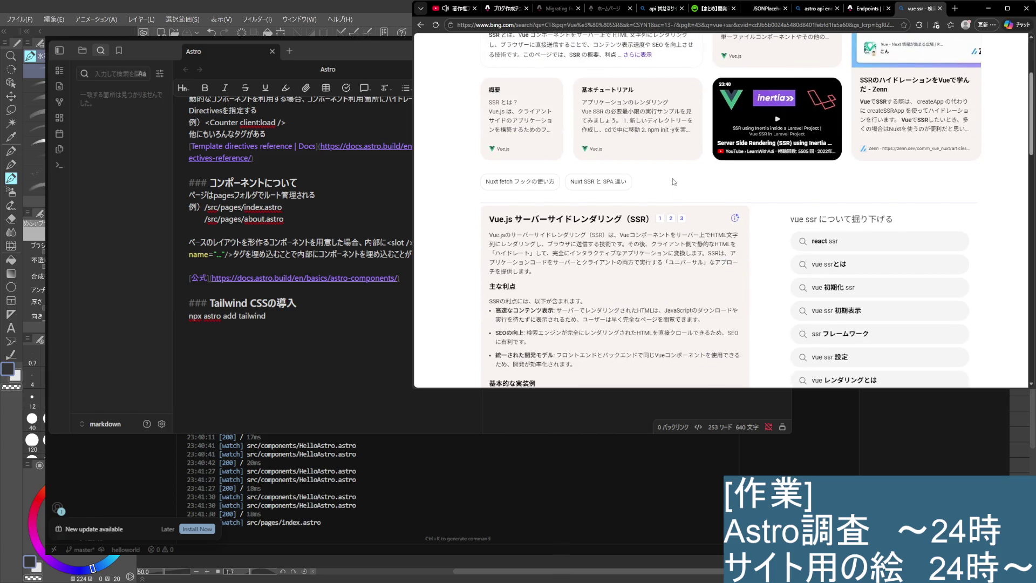
scroll(667, 178, "down", 3)
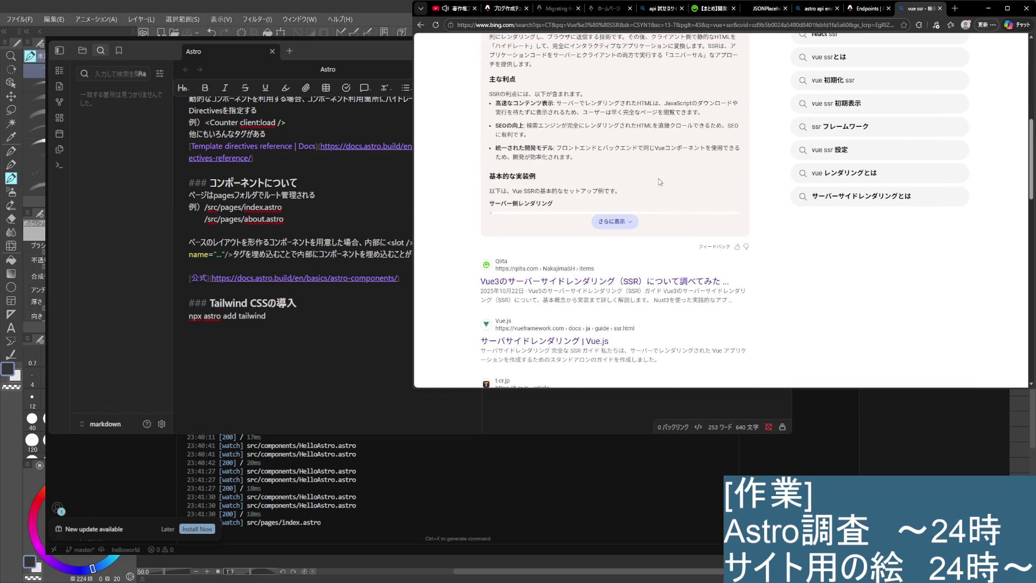
scroll(652, 190, "up", 5)
scroll(652, 190, "down", 8)
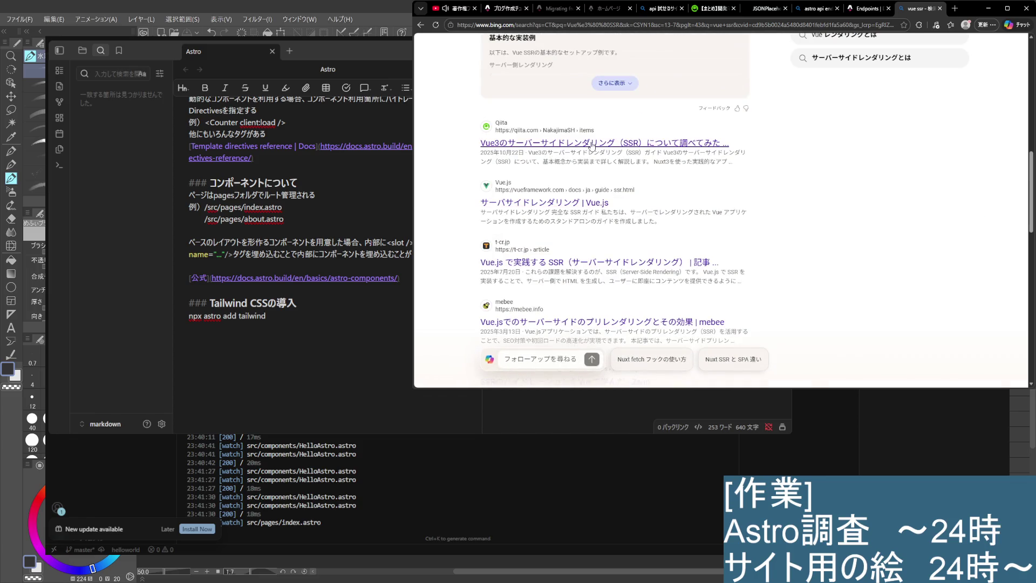
left_click(940, 8)
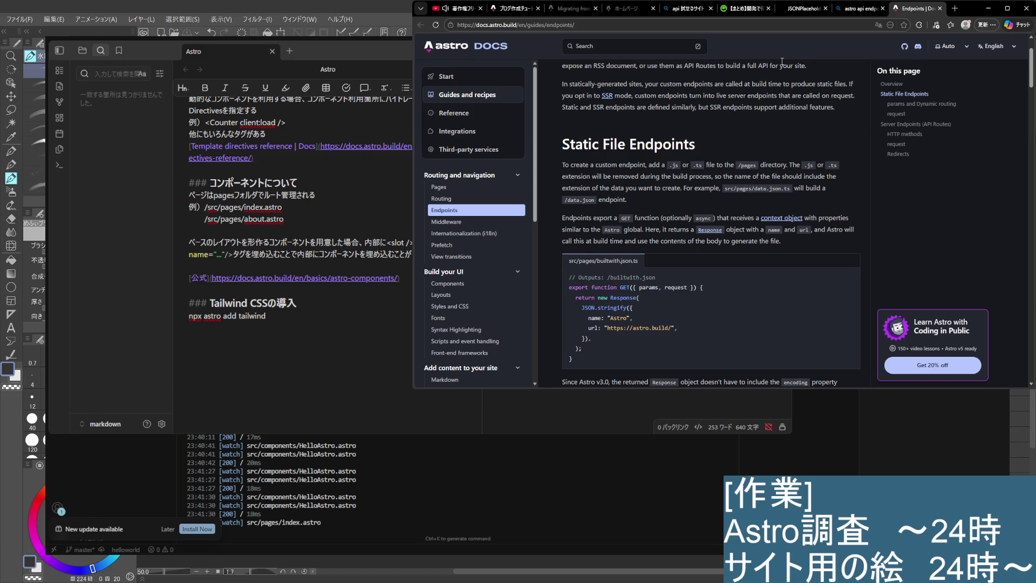
Scroll through the Endpoints guide's examples again, then open a fresh blank tab
scroll(781, 171, "down", 2)
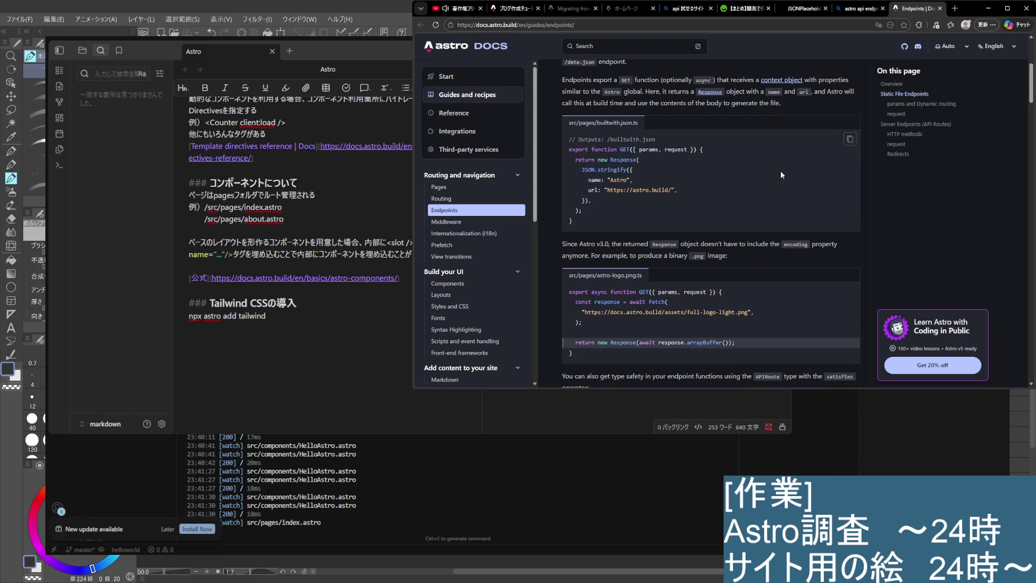
scroll(736, 190, "down", 2)
scroll(693, 205, "down", 1)
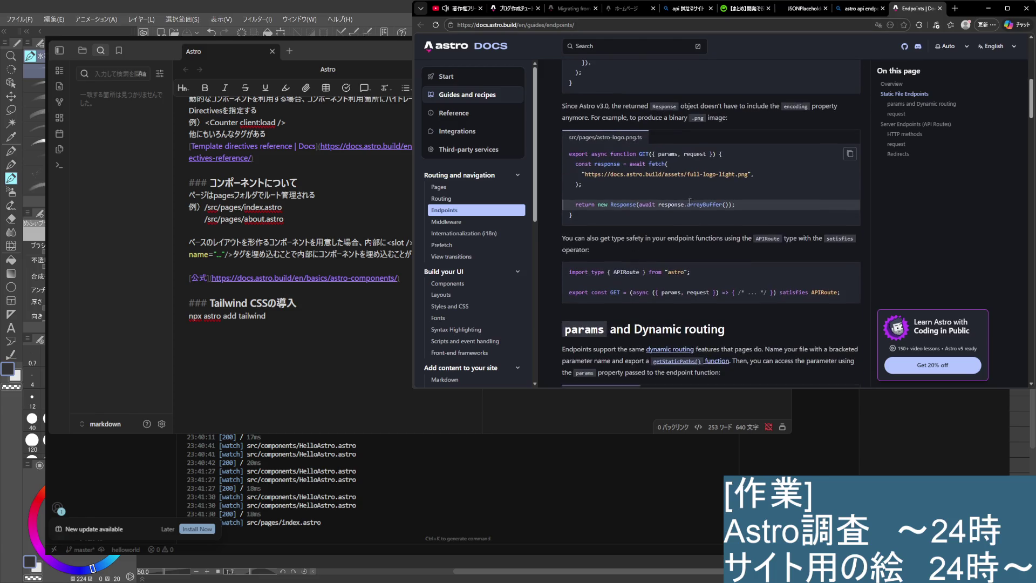
scroll(681, 183, "down", 4)
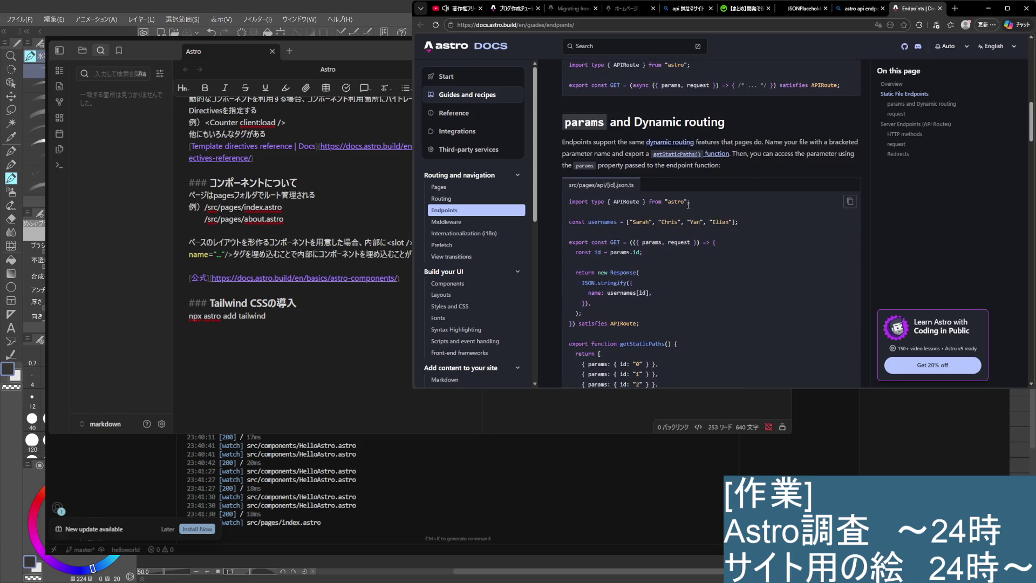
scroll(692, 214, "down", 3)
scroll(692, 215, "down", 5)
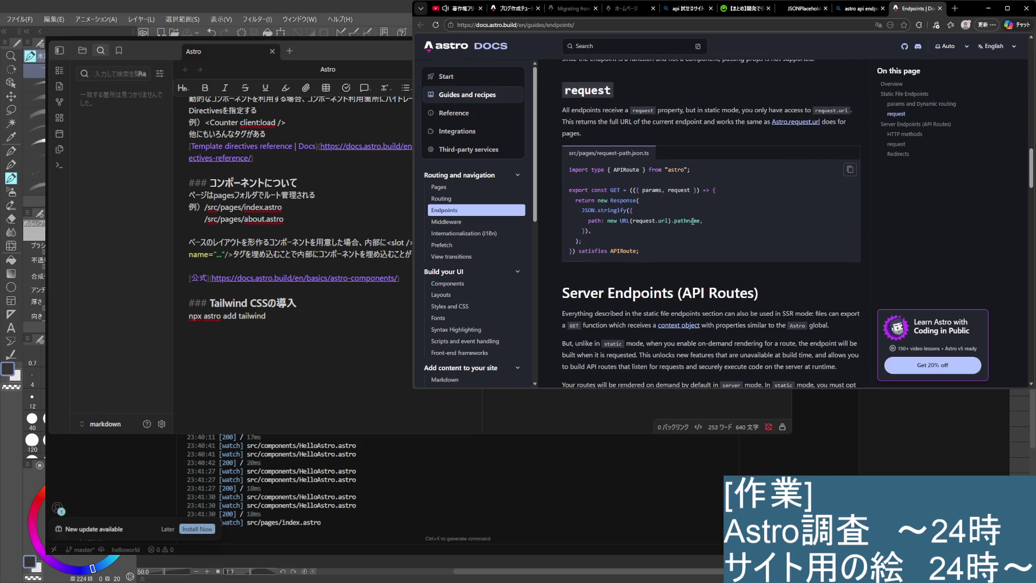
scroll(691, 220, "down", 3)
scroll(689, 220, "up", 5)
scroll(673, 206, "up", 3)
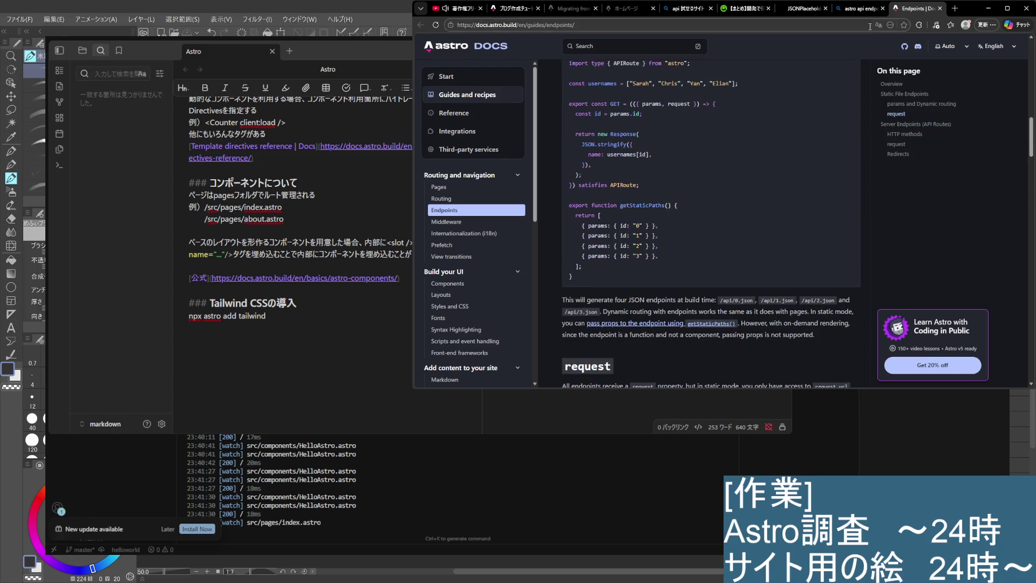
key("ctrl+shift+Tab")
key("ctrl+t")
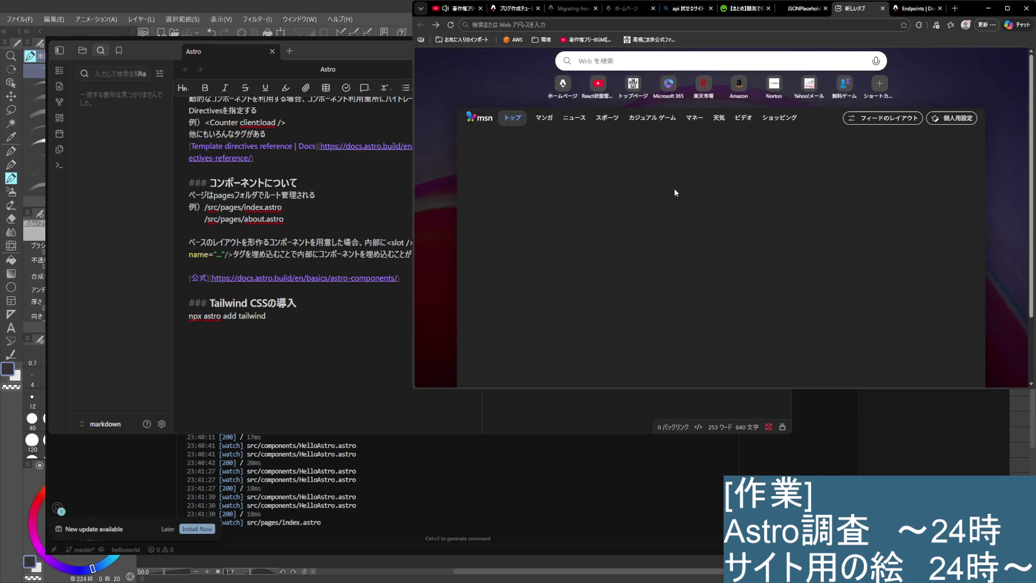
Close the blank tab, trim the query to 'astro api', and open the Zenn built-in endpoints article
key("ctrl+w")
scroll(575, 111, "up", 5)
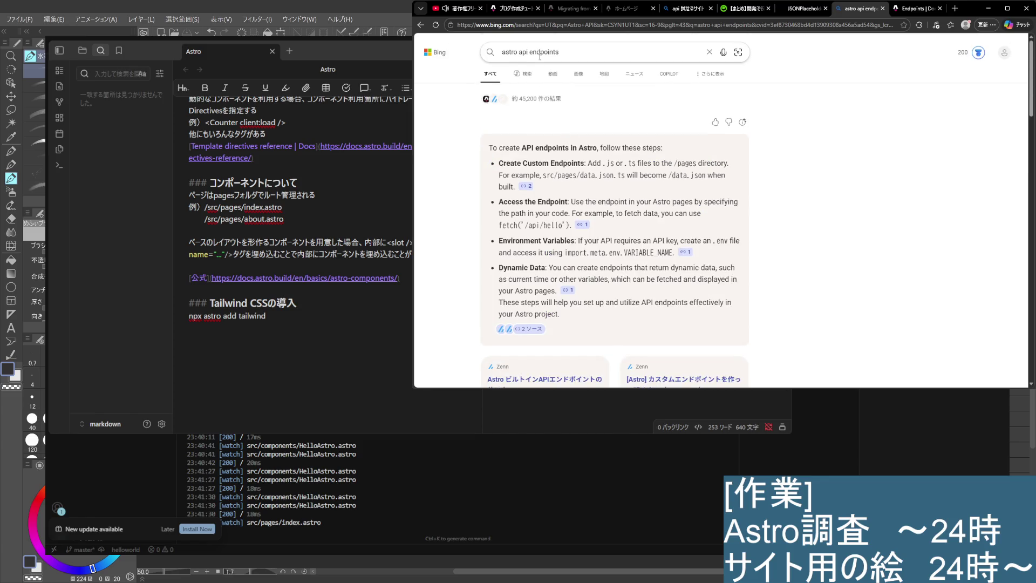
left_click_drag(533, 52, 901, 87)
key("BackSpace")
key("BackSpace")
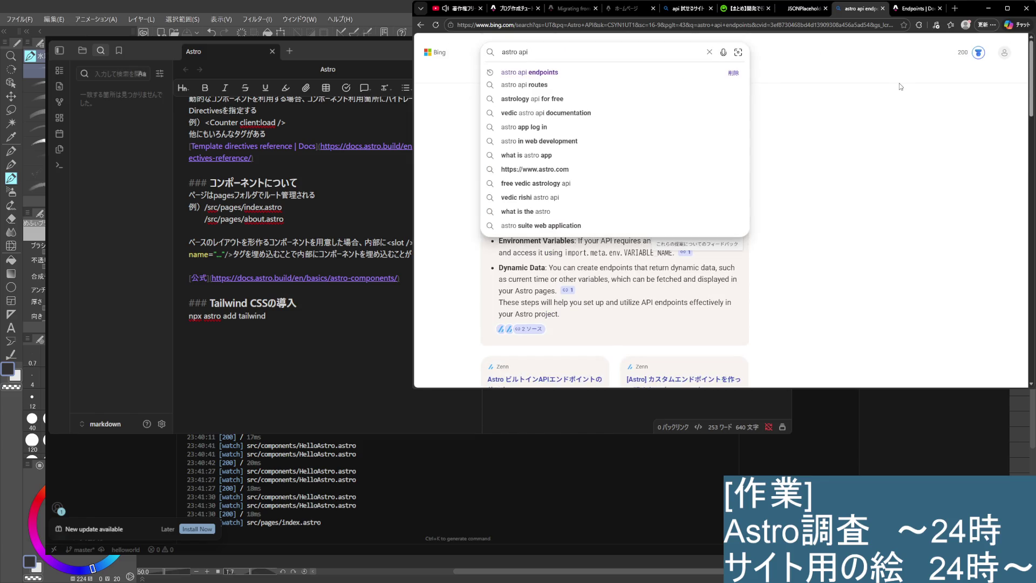
key("Return")
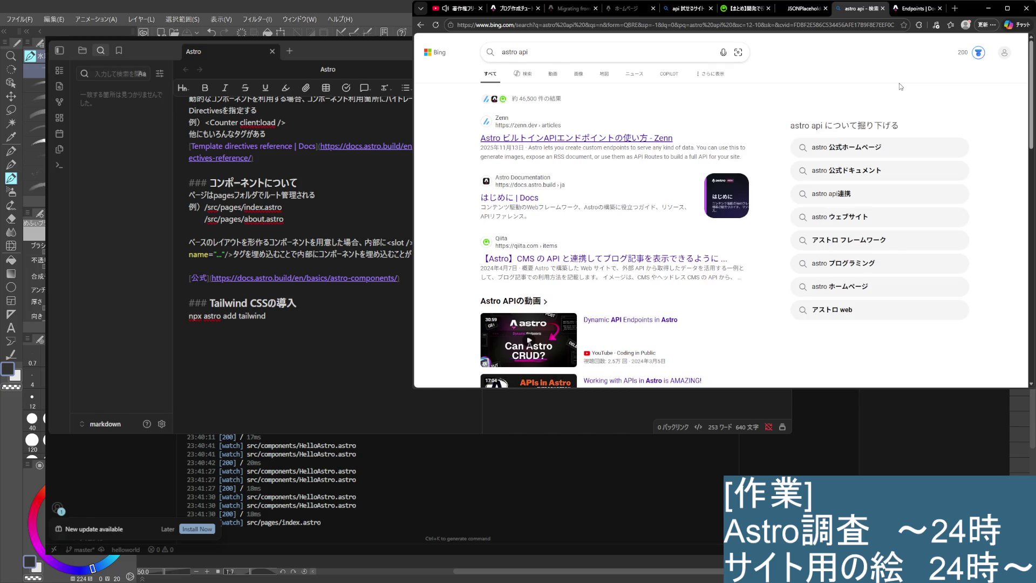
left_click(628, 142)
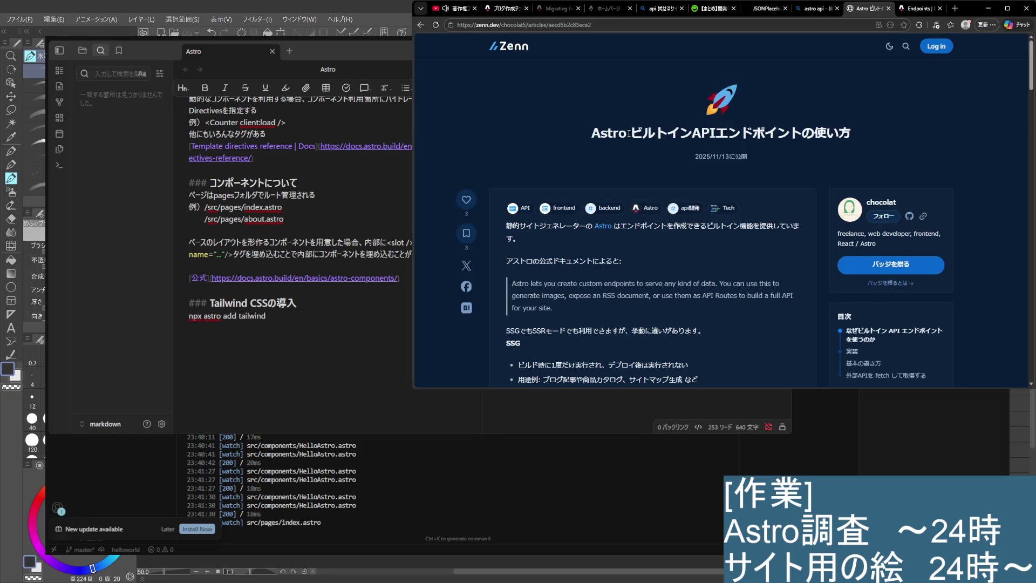
Read the Zenn article's SSG/SSR notes and basic example down to '外部APIを fetch して取得する'
scroll(632, 162, "down", 1)
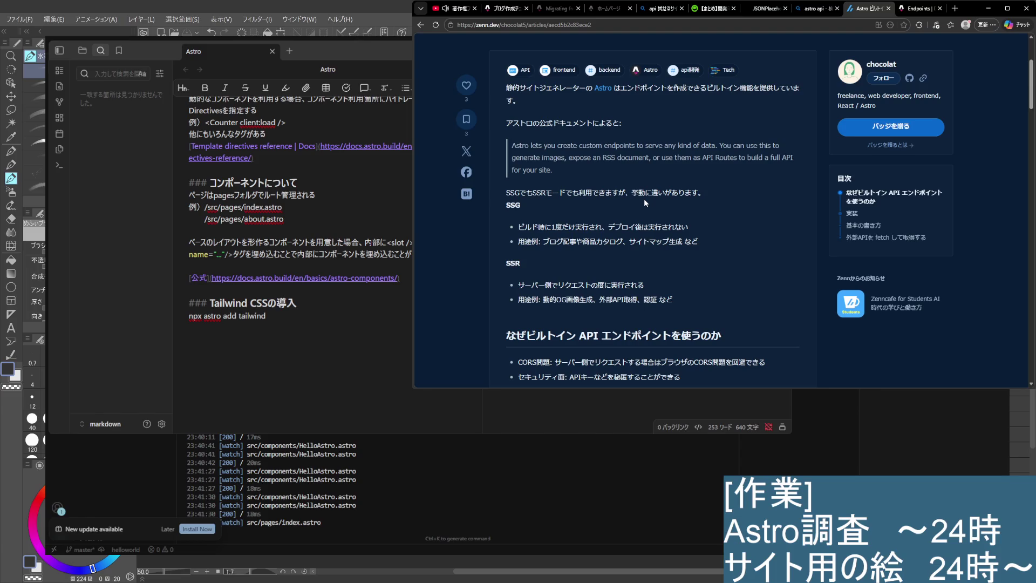
scroll(644, 199, "down", 3)
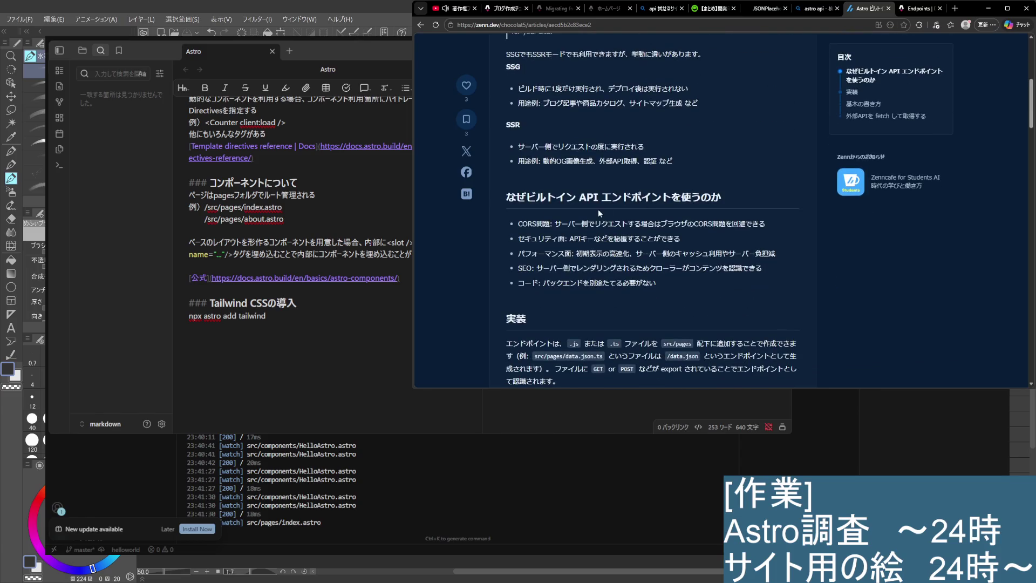
left_click_drag(519, 143, 682, 159)
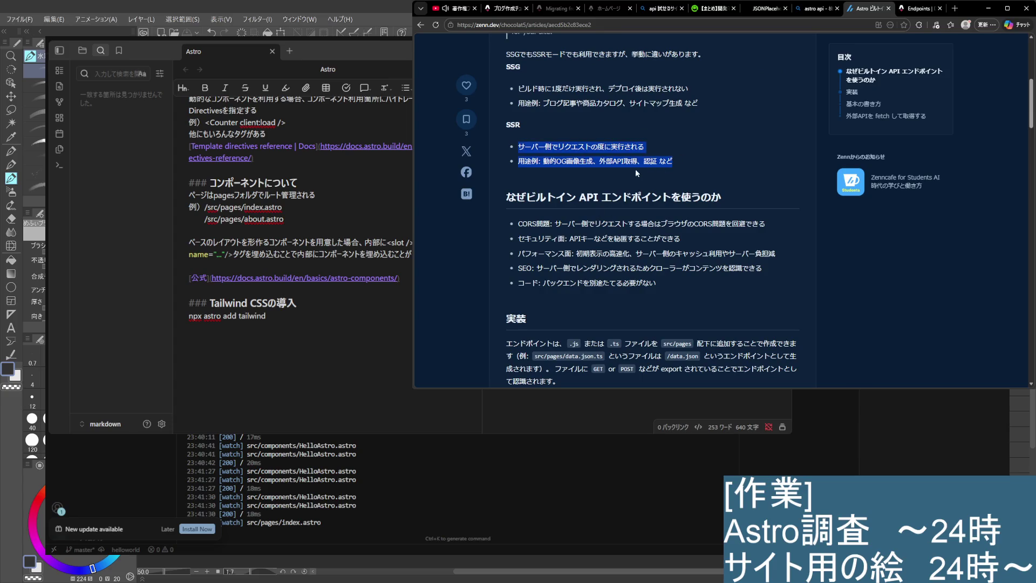
left_click(617, 185)
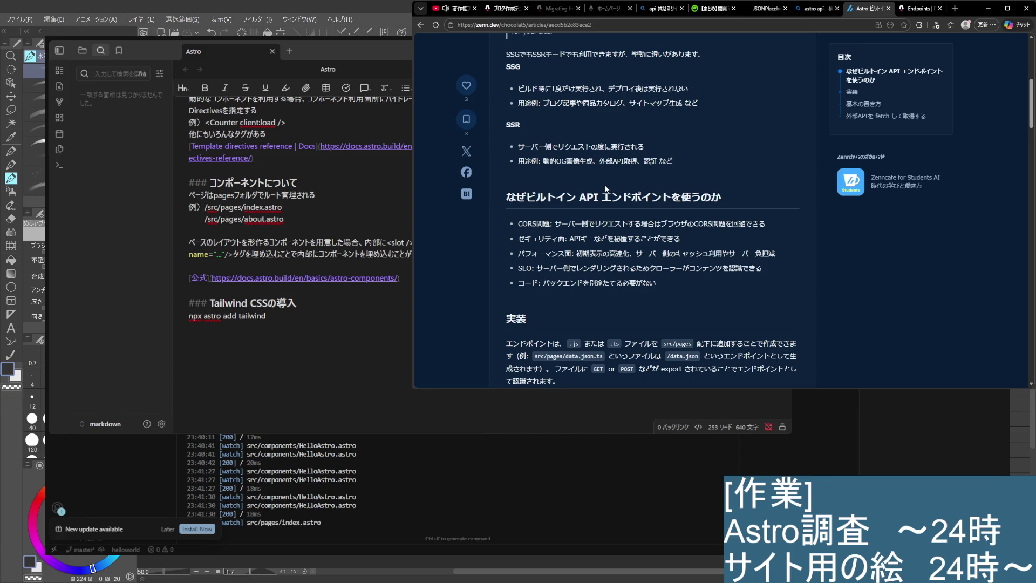
scroll(605, 188, "down", 1)
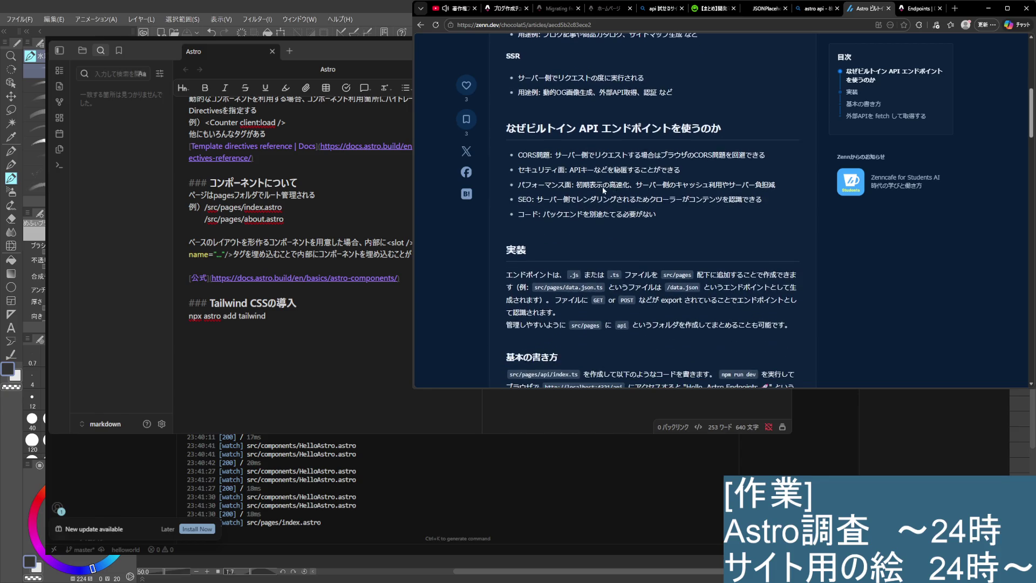
scroll(605, 190, "down", 2)
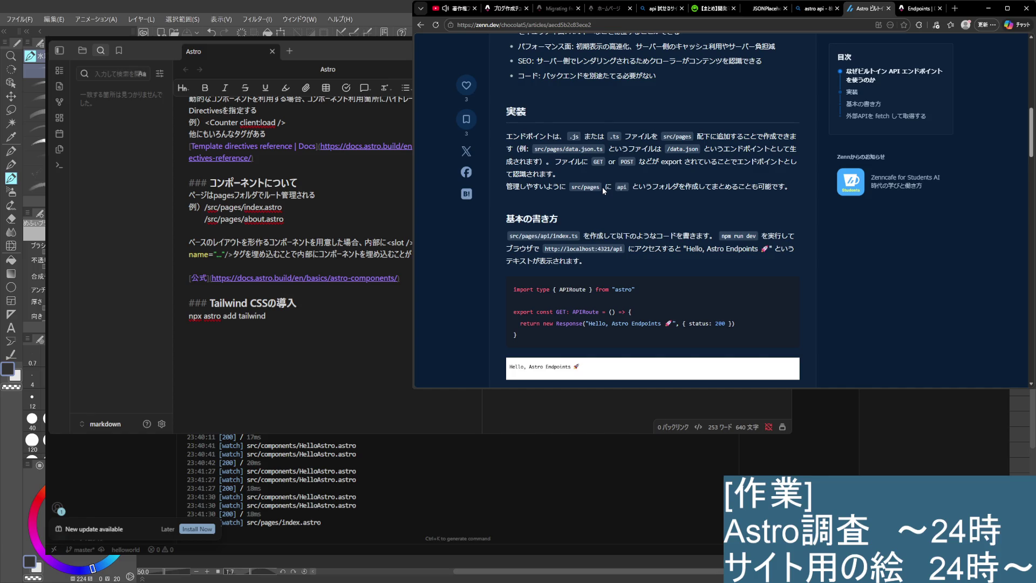
scroll(604, 190, "down", 3)
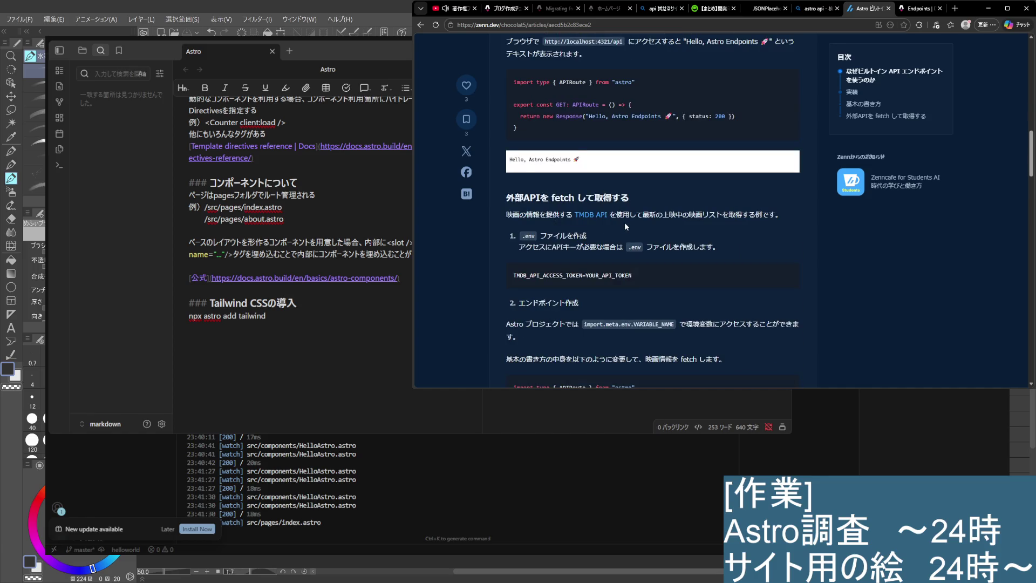
scroll(624, 226, "down", 2)
Read through the movie-fetching endpoint code, its JSON output and the 3. フロントでの表示 section
scroll(627, 224, "down", 1)
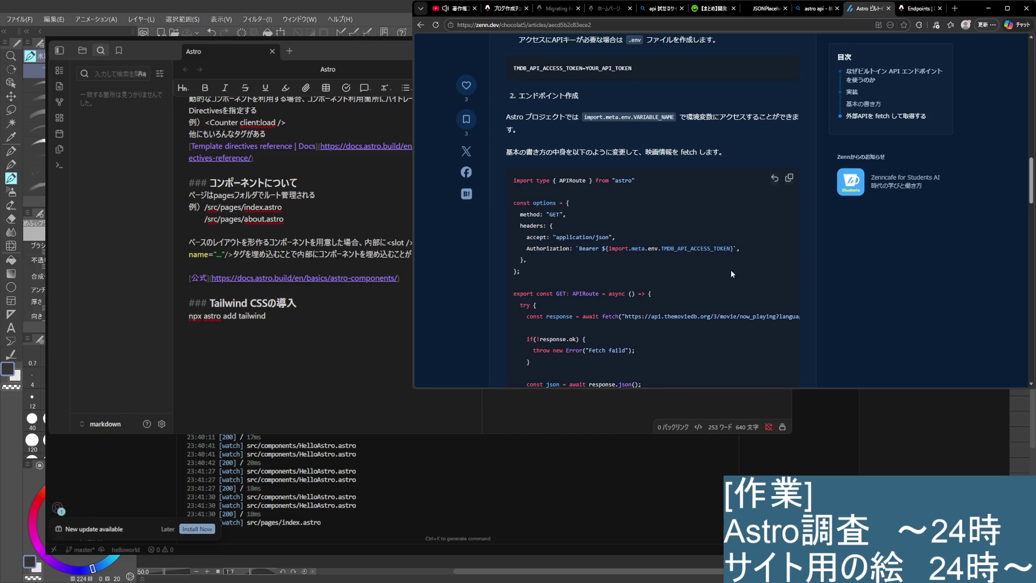
scroll(717, 264, "down", 1)
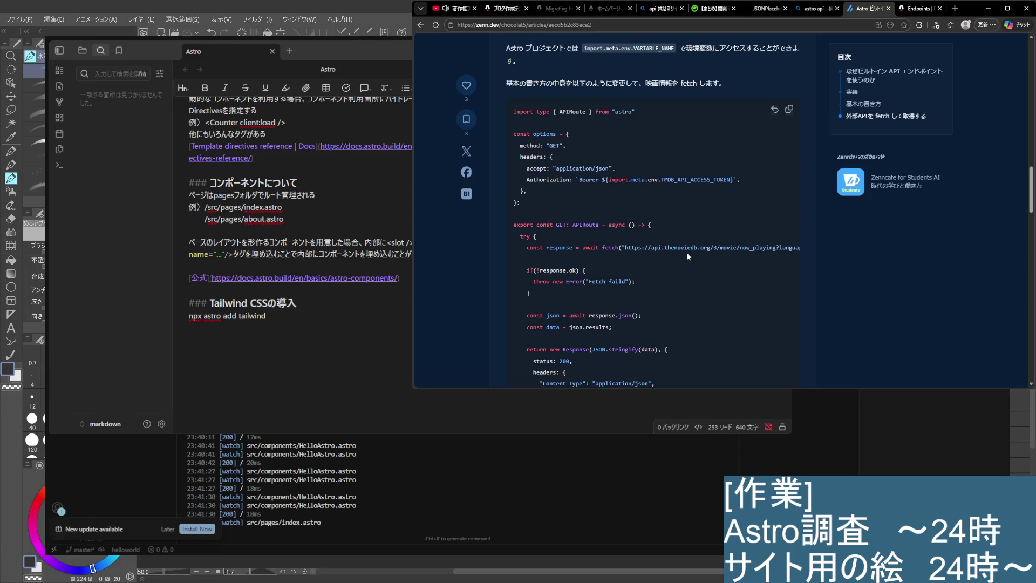
scroll(688, 256, "up", 3)
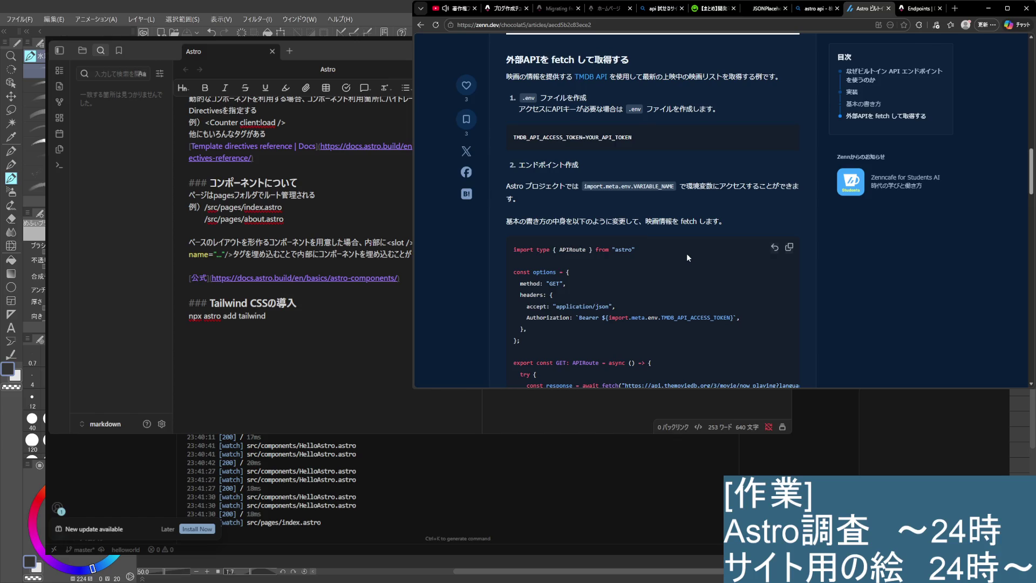
scroll(682, 255, "down", 3)
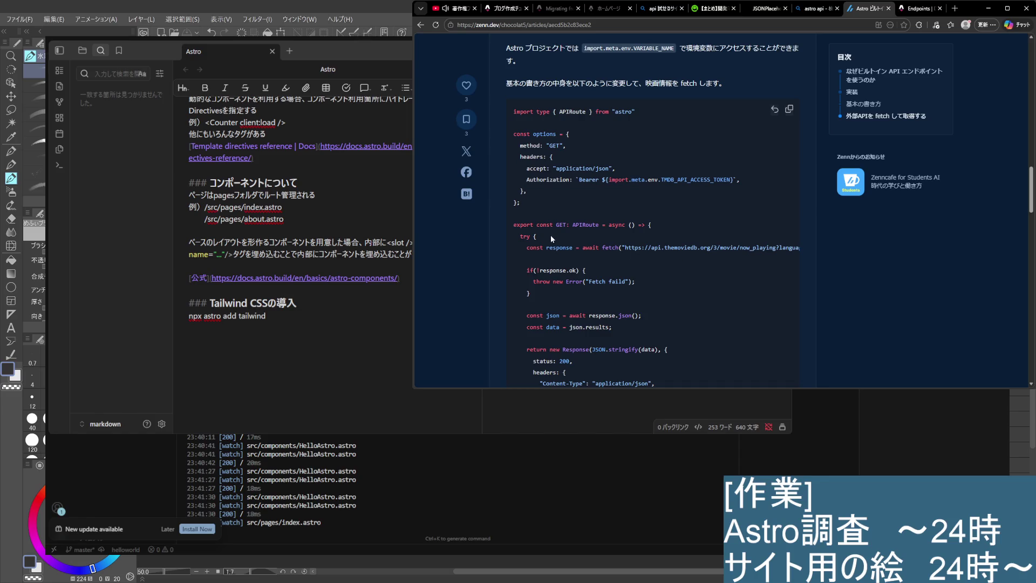
scroll(550, 238, "down", 3)
scroll(551, 237, "down", 3)
scroll(551, 238, "down", 3)
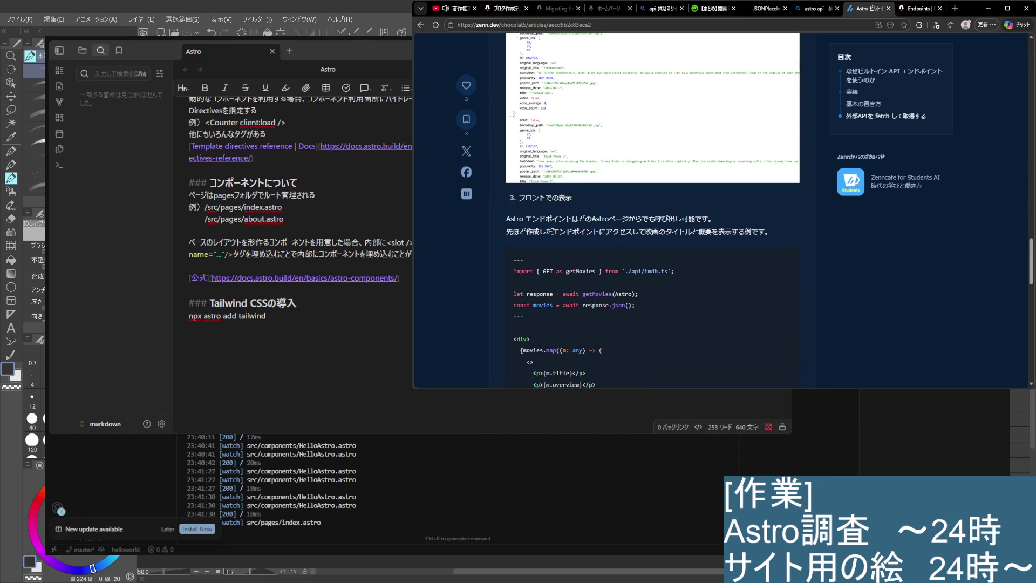
scroll(551, 232, "down", 3)
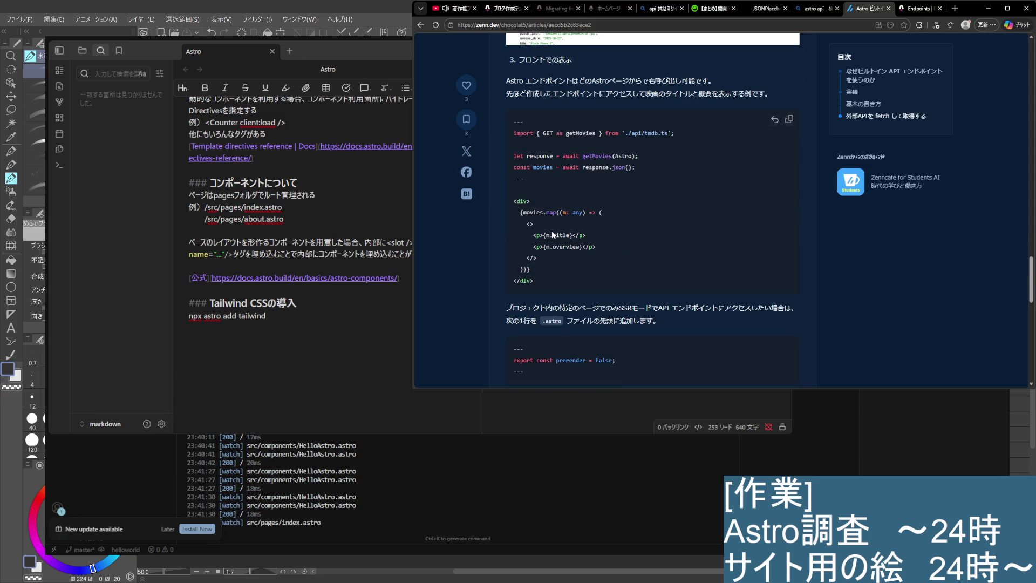
scroll(552, 234, "down", 2)
scroll(553, 234, "down", 3)
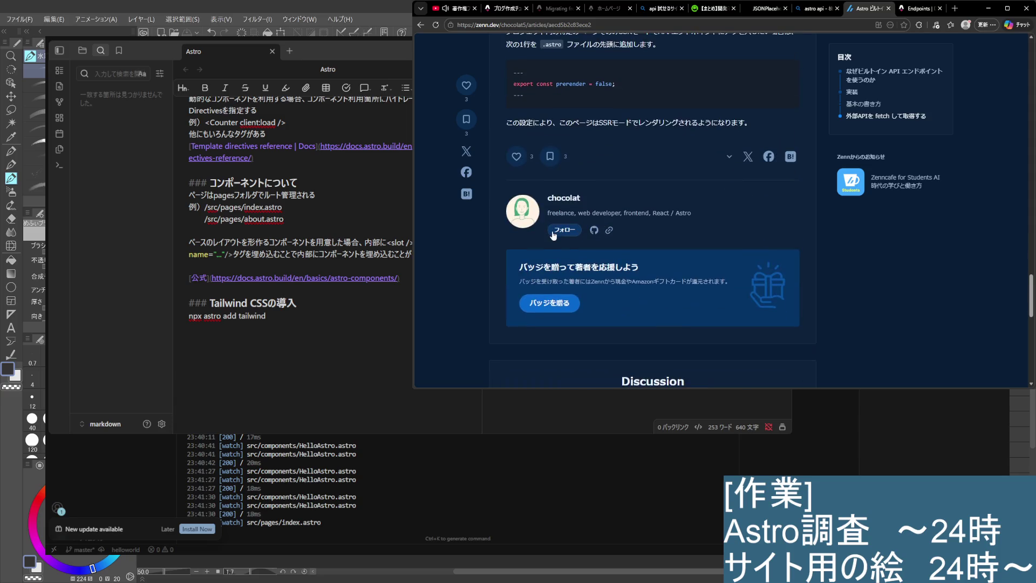
Highlight the sentence about SSR-only pages (prerender = false), then close the Zenn tab
scroll(554, 235, "up", 3)
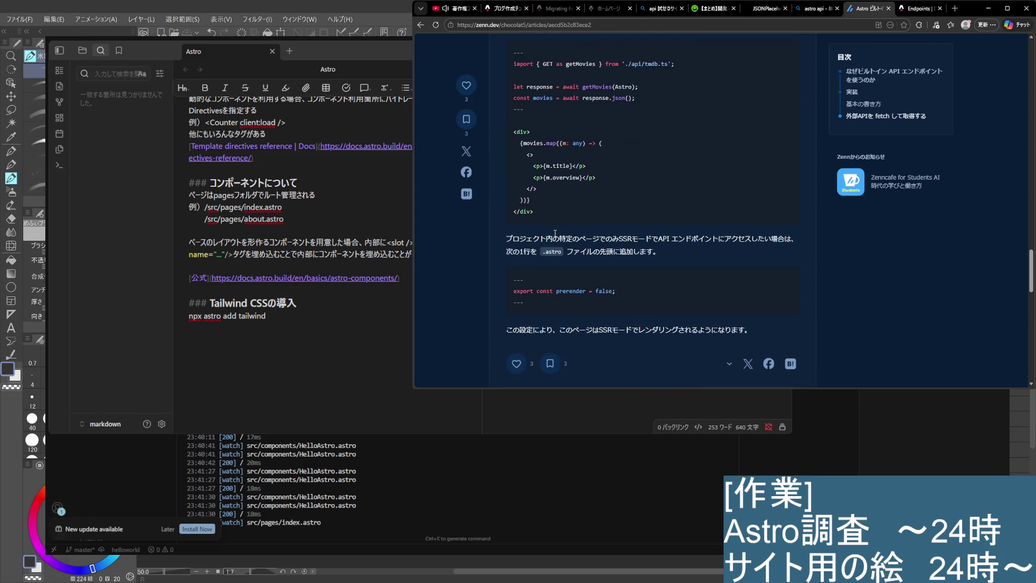
left_click_drag(506, 238, 690, 242)
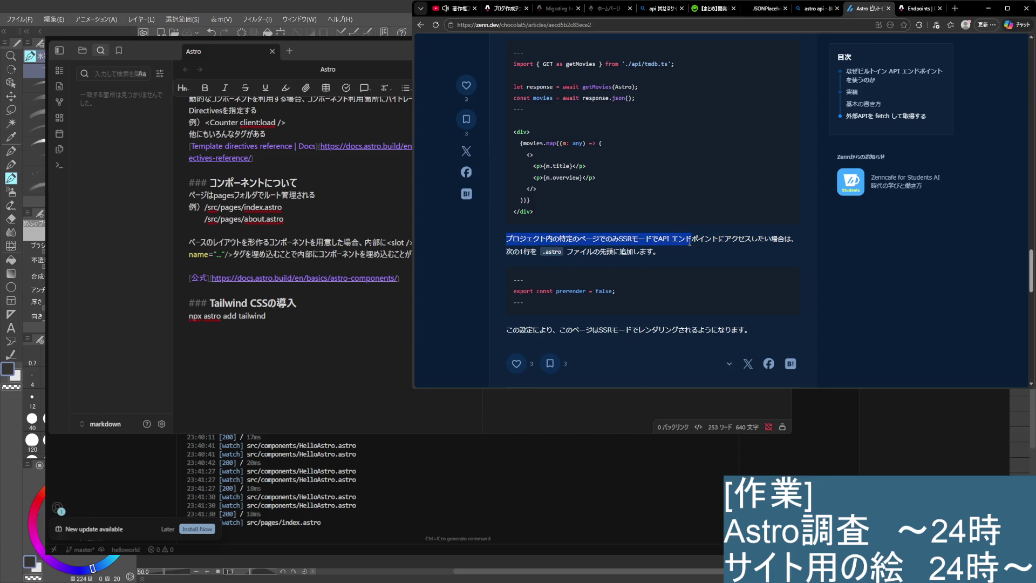
left_click(690, 241)
scroll(667, 263, "up", 1)
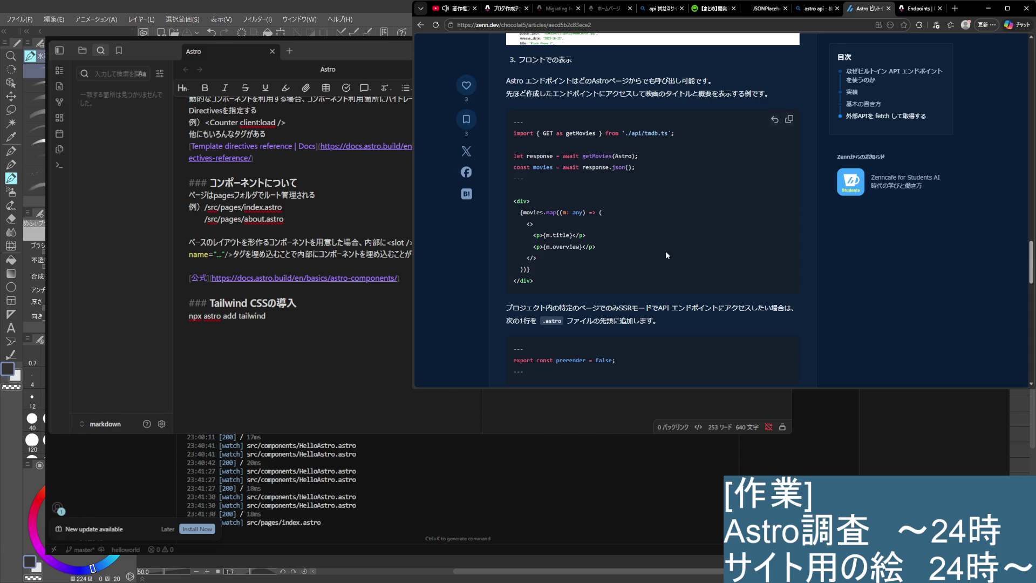
key("ctrl+w")
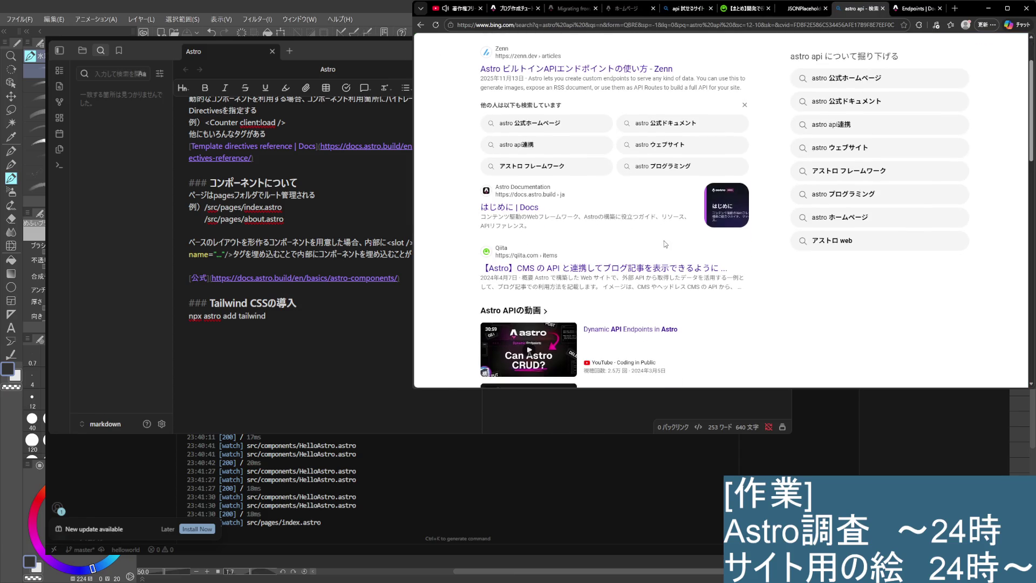
From the 'astro api' results, open the t-cr.jp article 'Astro のデータフェッチ＆API 連携ベストプラクティス' in a new tab
scroll(664, 244, "down", 2)
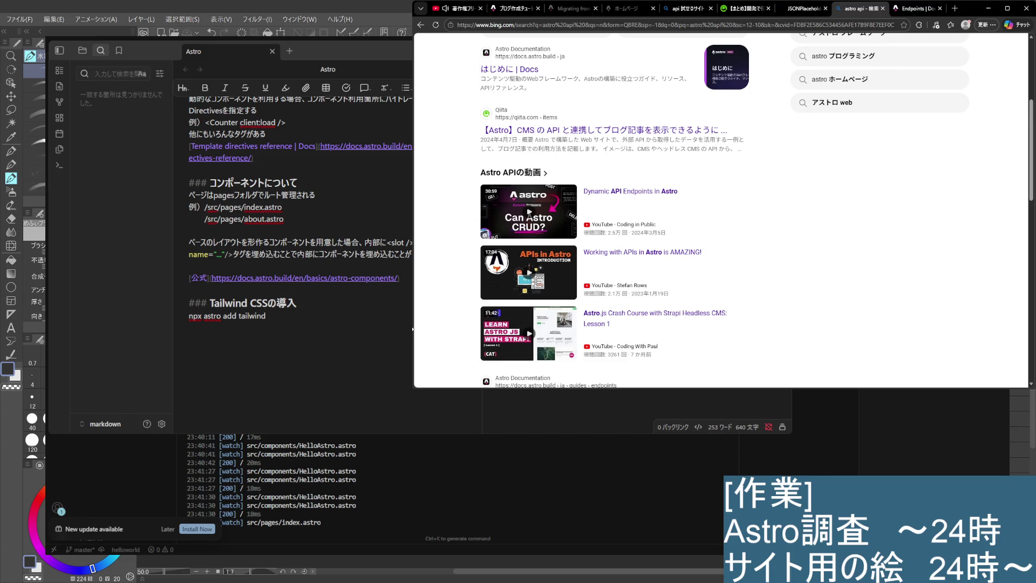
scroll(458, 231, "down", 2)
scroll(458, 231, "down", 2)
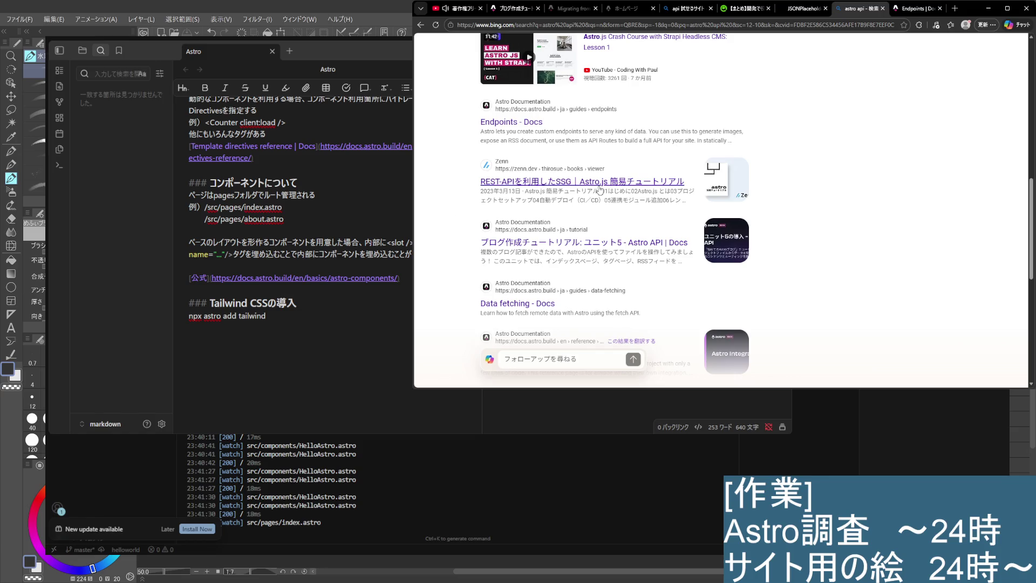
scroll(599, 190, "down", 1)
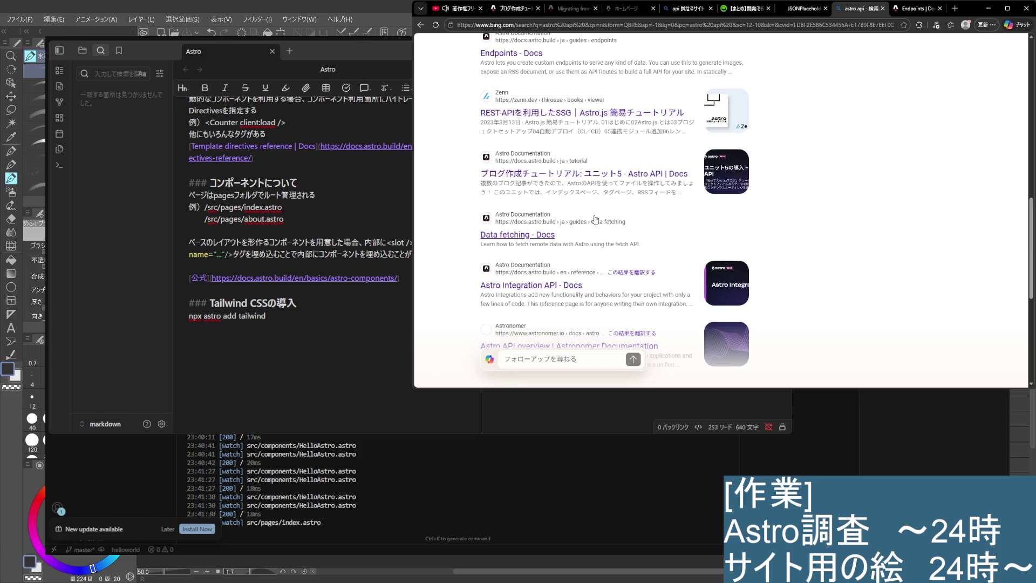
scroll(591, 215, "down", 1)
scroll(590, 214, "down", 2)
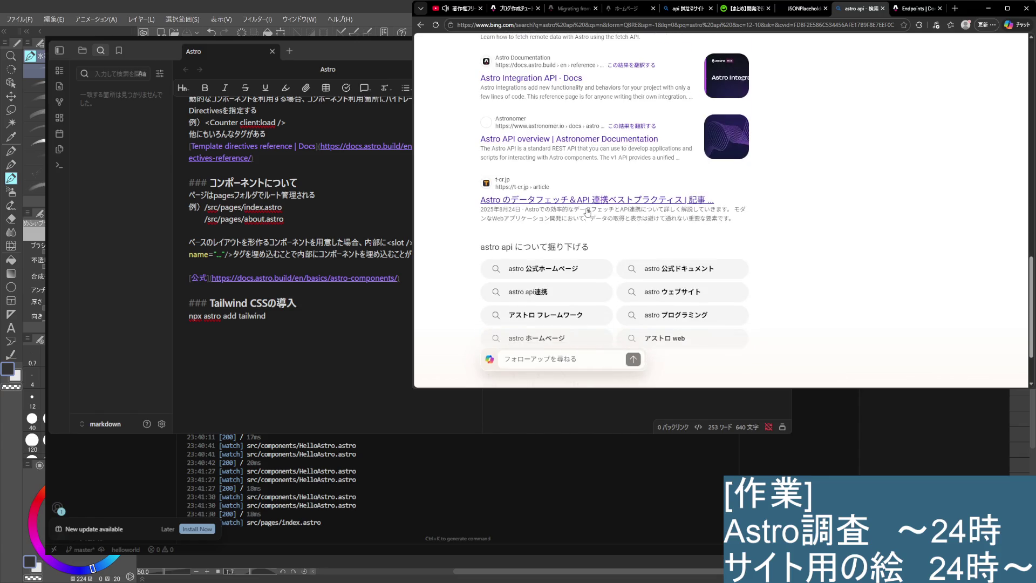
middle_click(596, 204)
left_click(877, 9)
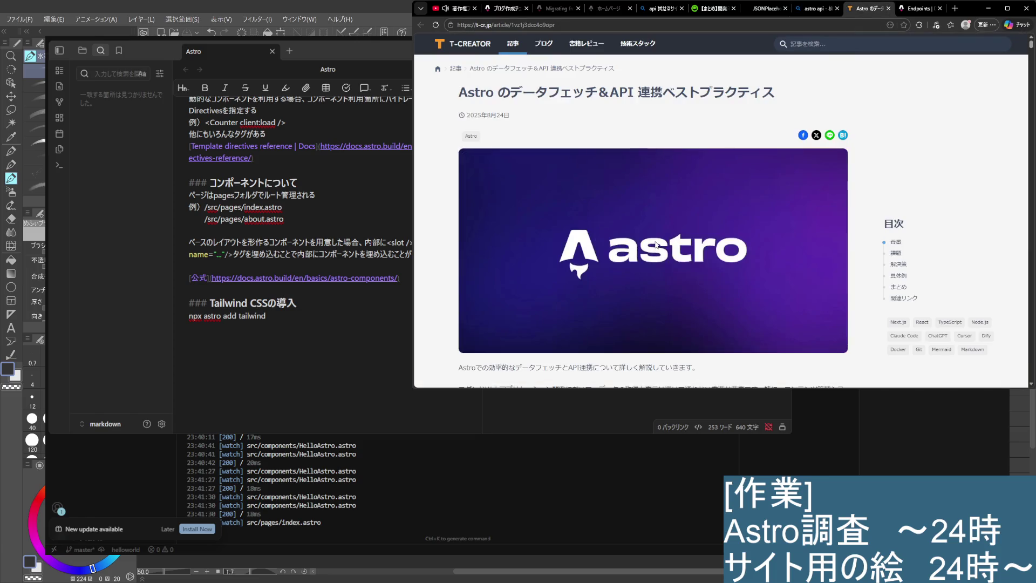
Scroll through the t-cr.jp article down to its framework comparison table
scroll(655, 244, "down", 3)
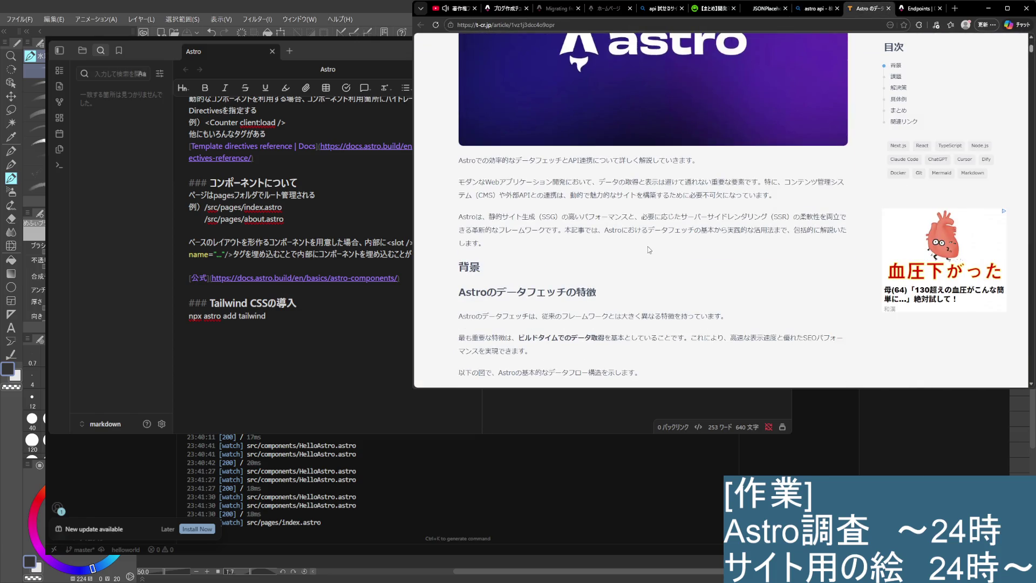
scroll(648, 246, "down", 3)
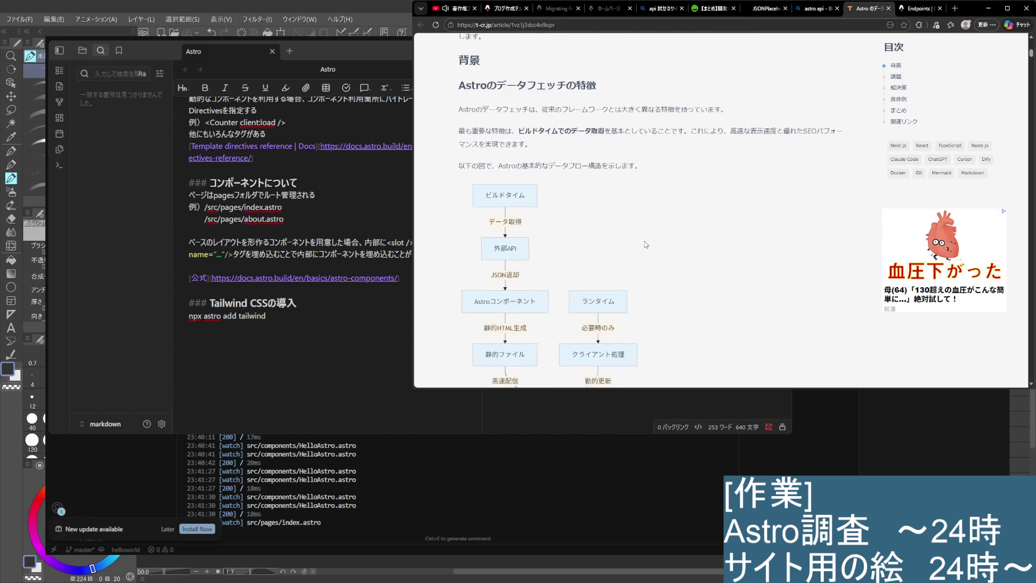
scroll(627, 232, "down", 1)
scroll(532, 208, "down", 2)
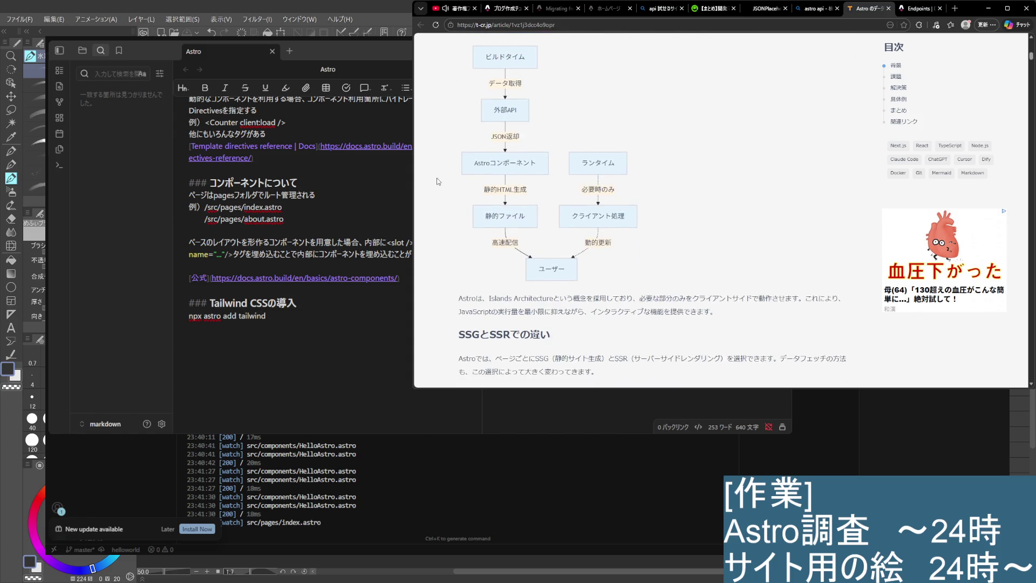
scroll(435, 183, "down", 1)
scroll(434, 184, "down", 2)
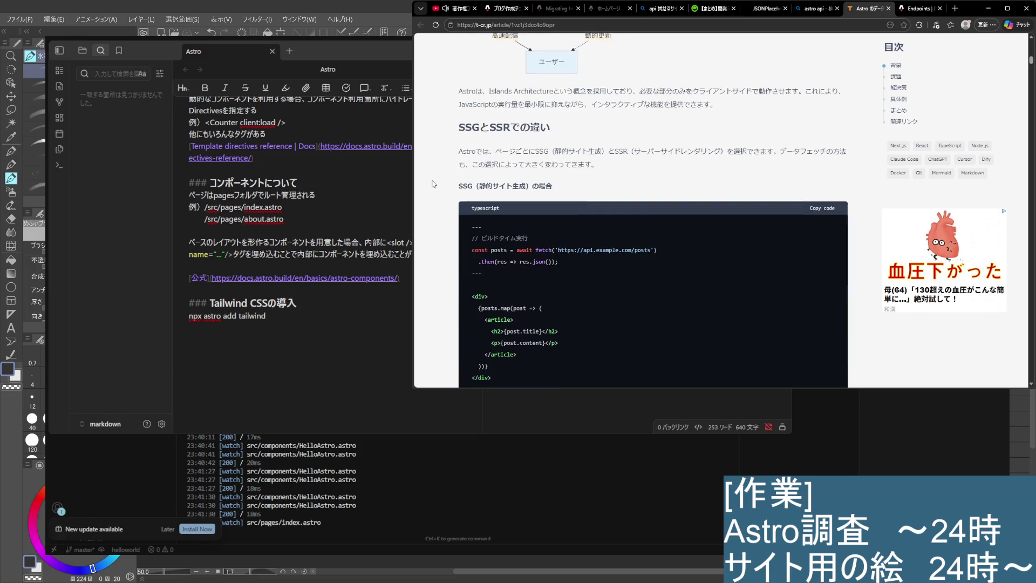
scroll(434, 184, "down", 2)
scroll(438, 184, "down", 2)
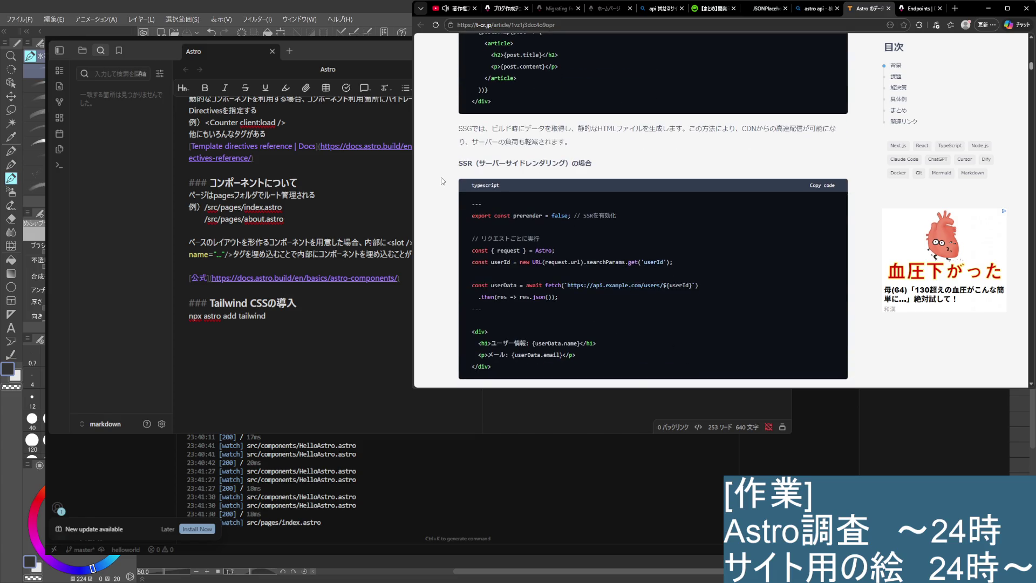
scroll(443, 181, "down", 3)
scroll(443, 181, "down", 3)
Continue to the 課題 section and highlight the sentence on when Next.js or Nuxt.js fits
scroll(444, 182, "up", 2)
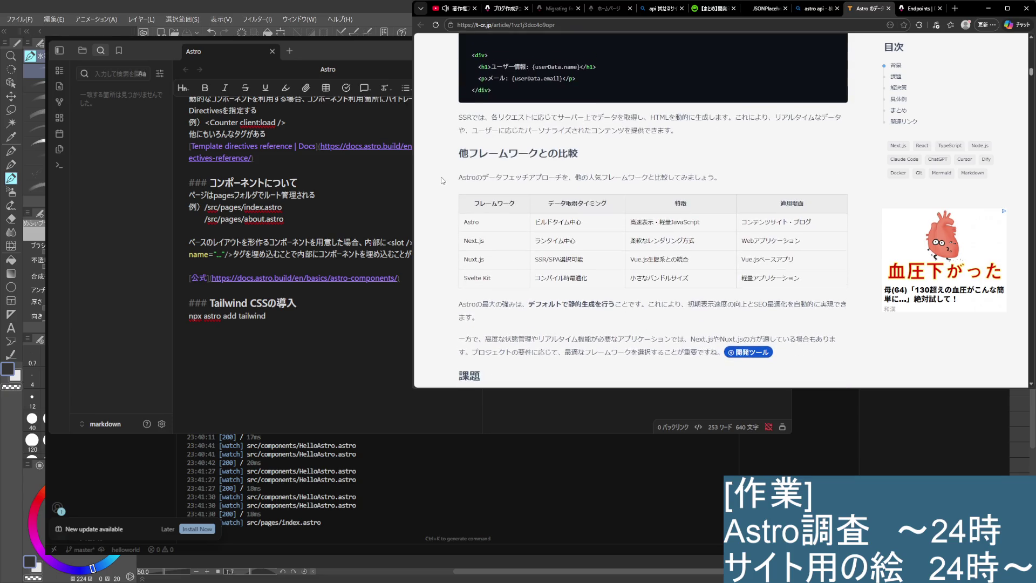
scroll(442, 180, "down", 3)
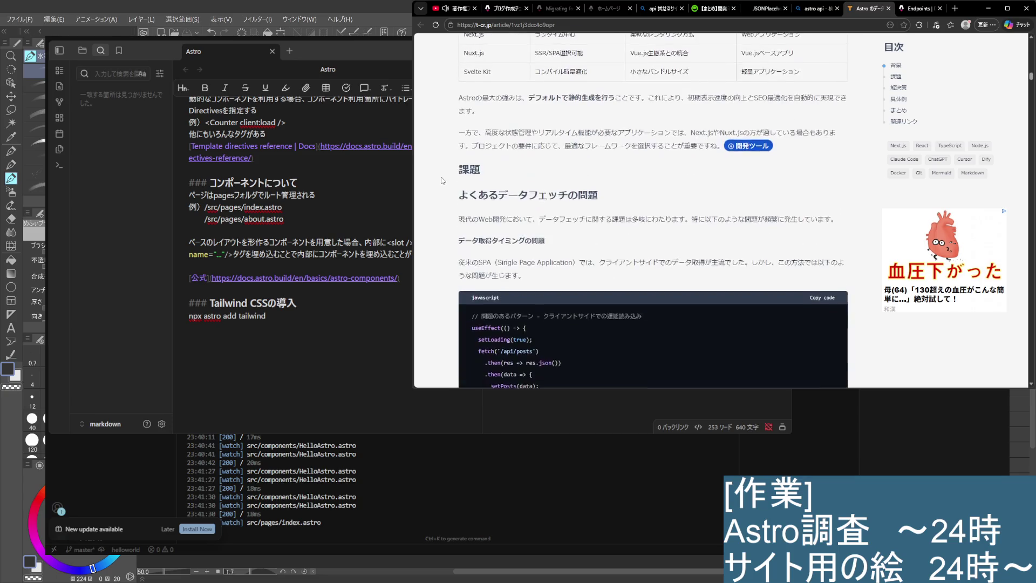
scroll(443, 181, "up", 2)
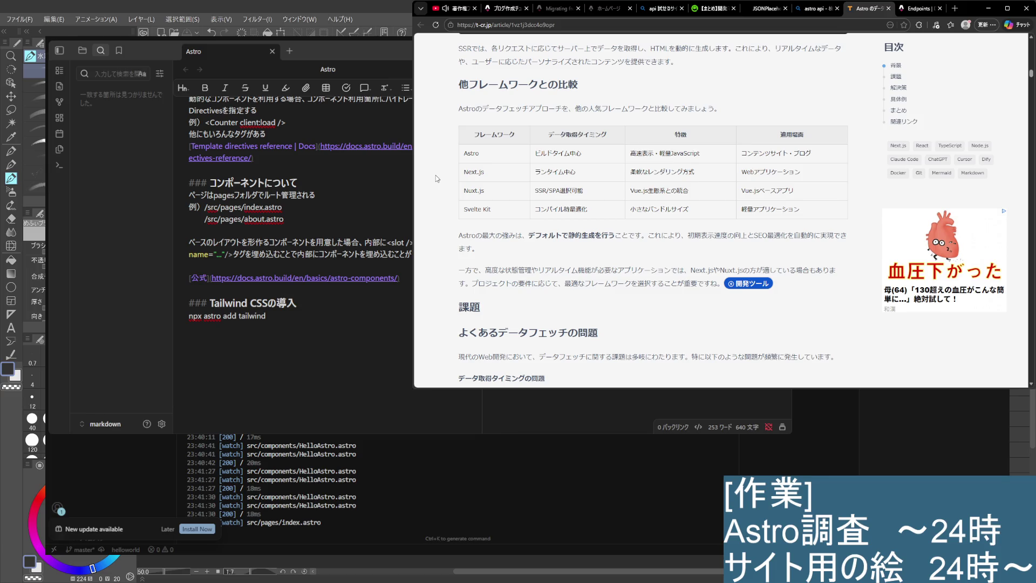
scroll(437, 178, "down", 3)
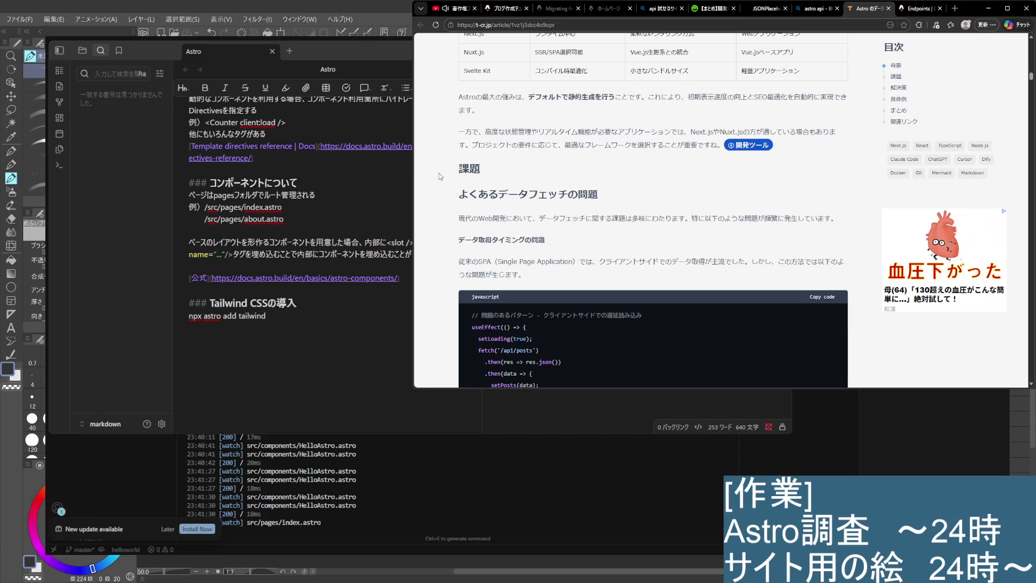
mouse_move(459, 131)
left_mouse_down()
mouse_move(797, 133)
mouse_move(638, 145)
left_mouse_up()
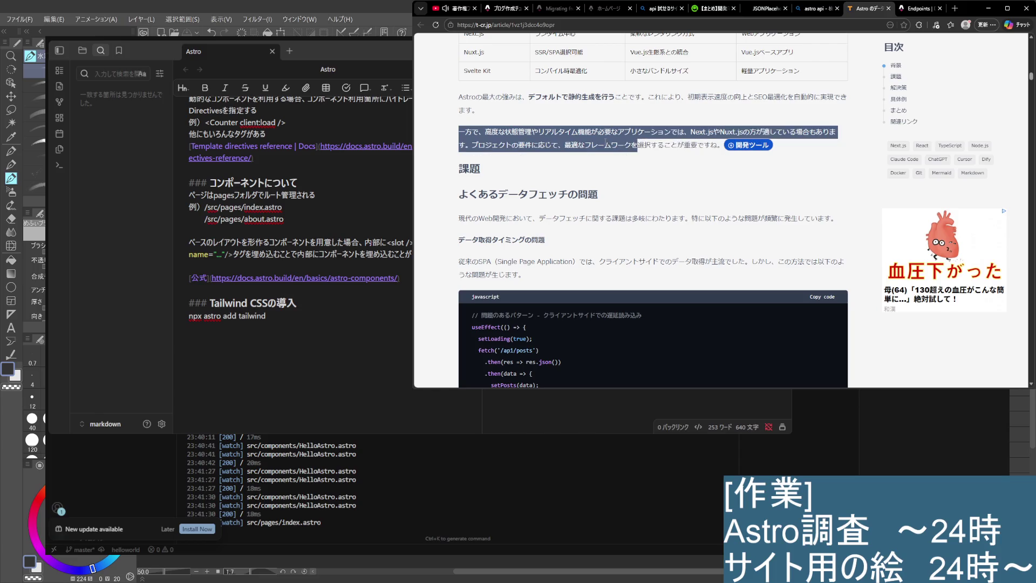
Highlight the sentences on client-side fetching in SPAs and fetching after component mount
left_click(579, 150)
scroll(579, 151, "down", 1)
scroll(578, 151, "down", 2)
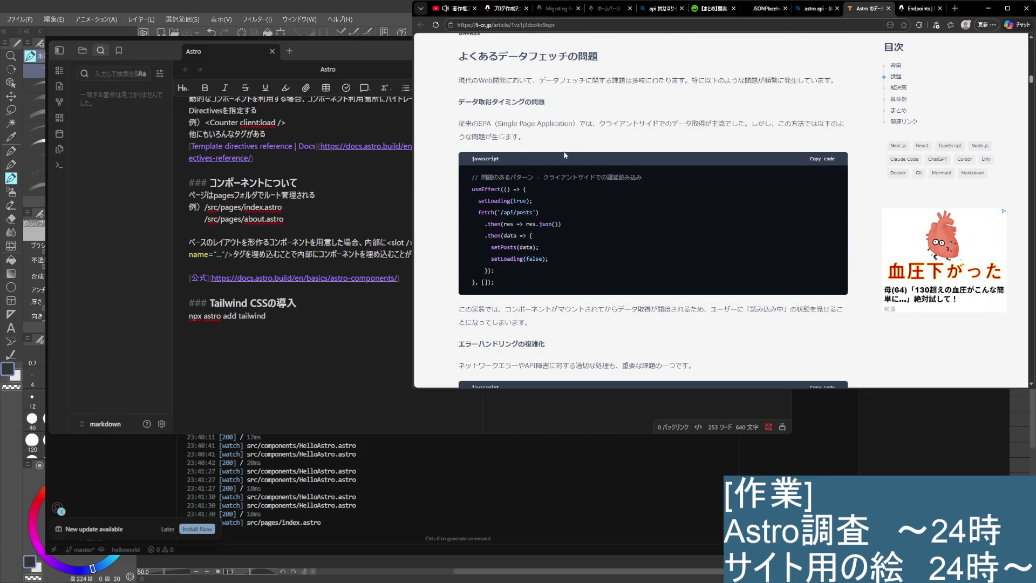
left_click_drag(538, 81, 726, 81)
left_click(644, 98)
left_click_drag(600, 124, 758, 123)
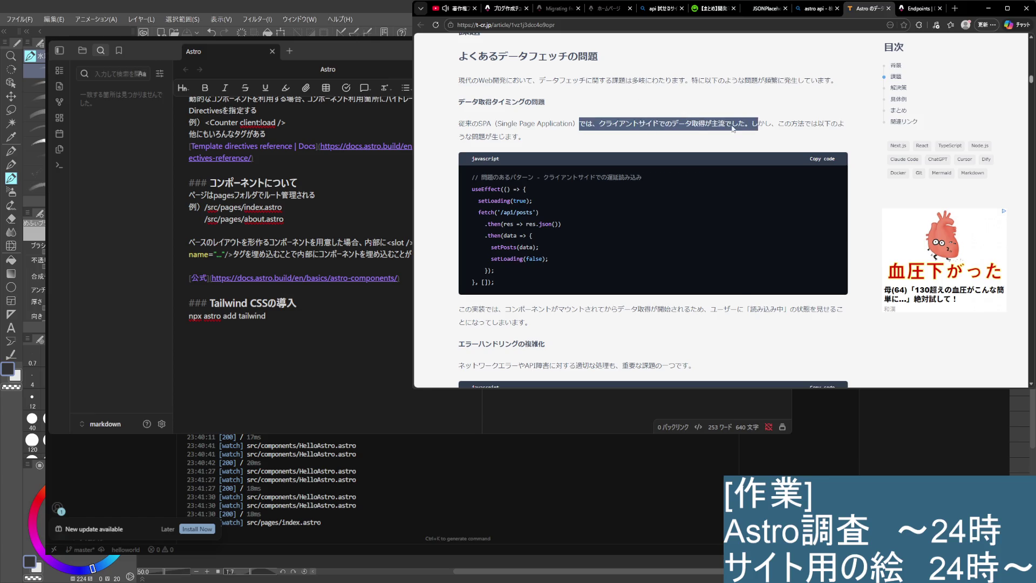
left_click_drag(600, 124, 839, 124)
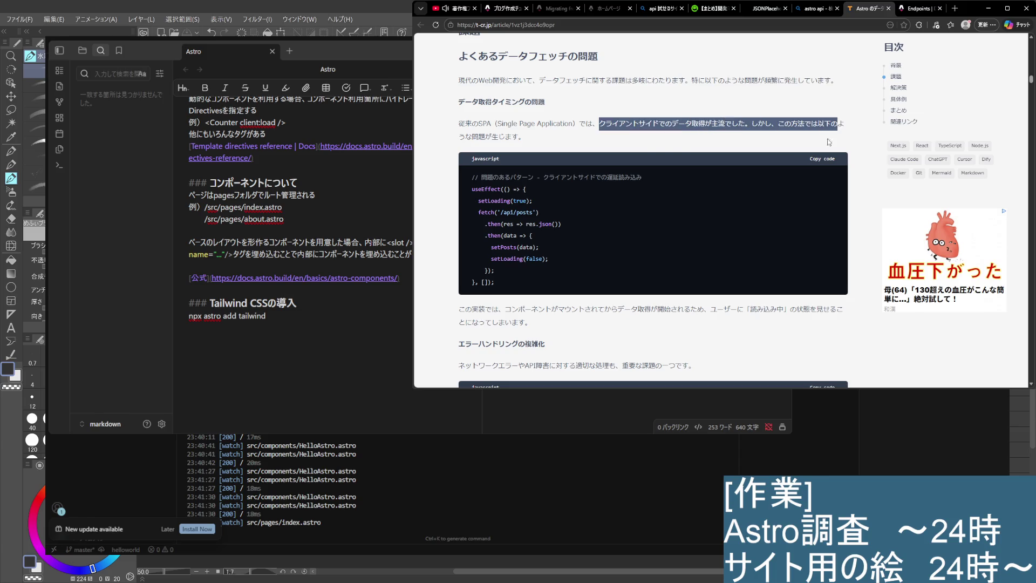
left_click(793, 144)
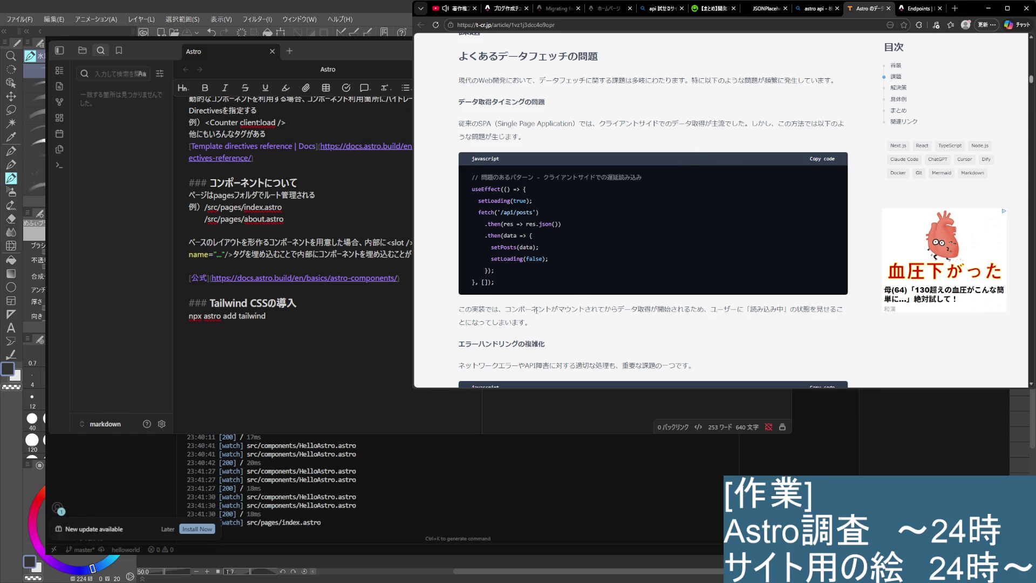
mouse_move(505, 308)
left_mouse_down()
mouse_move(735, 309)
mouse_move(783, 321)
left_mouse_up()
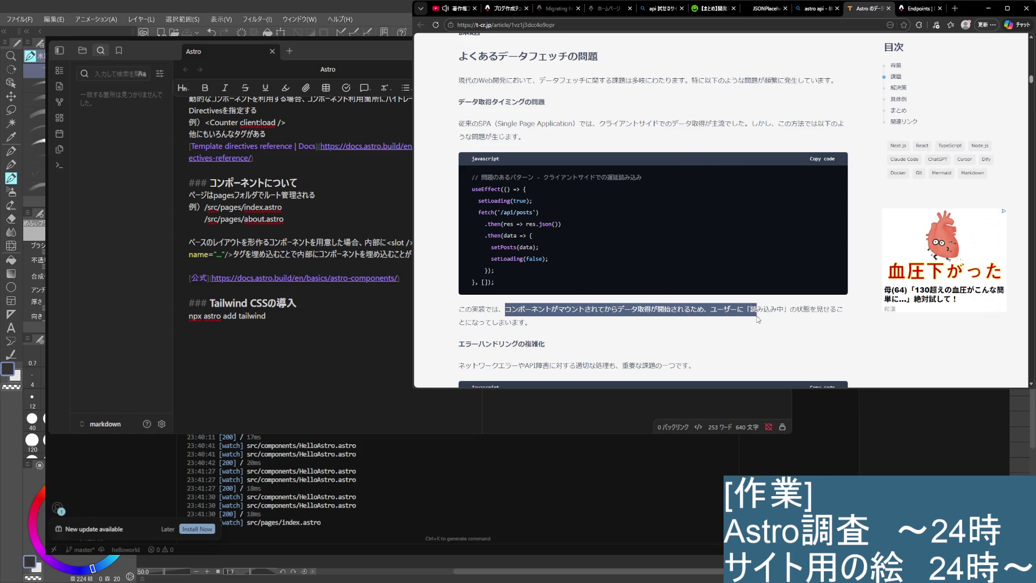
left_click(767, 323)
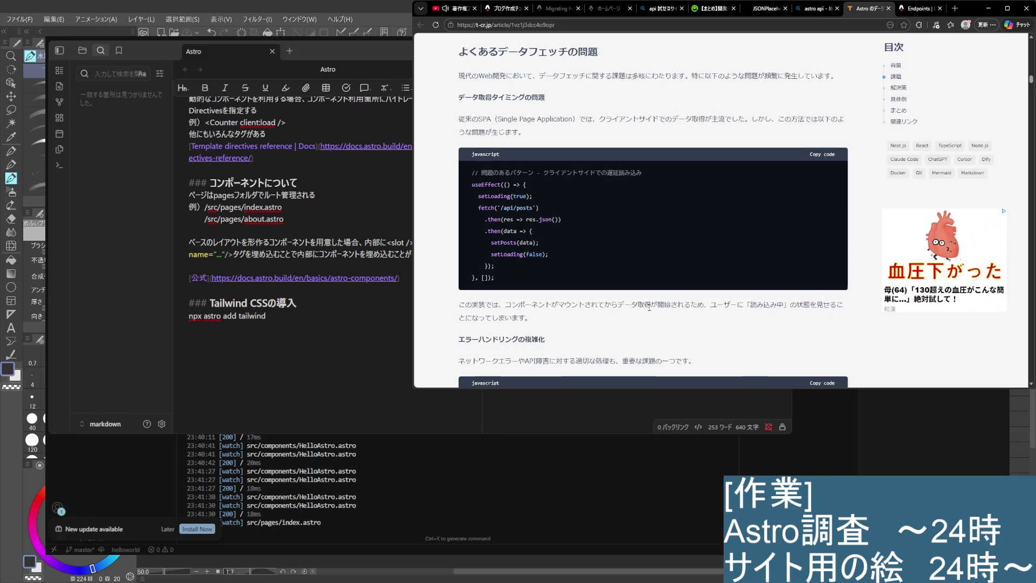
Highlight the エラーハンドリングの複雑化 heading and its network/API error sentence, then scroll onward
scroll(767, 322, "down", 3)
left_click_drag(460, 206, 545, 206)
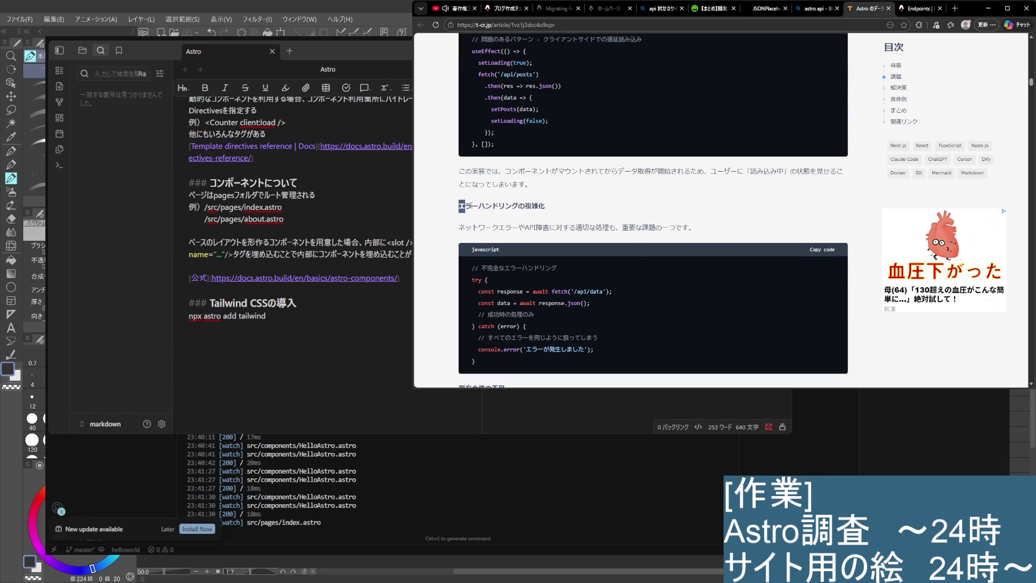
left_click(698, 228)
left_click_drag(698, 227, 460, 222)
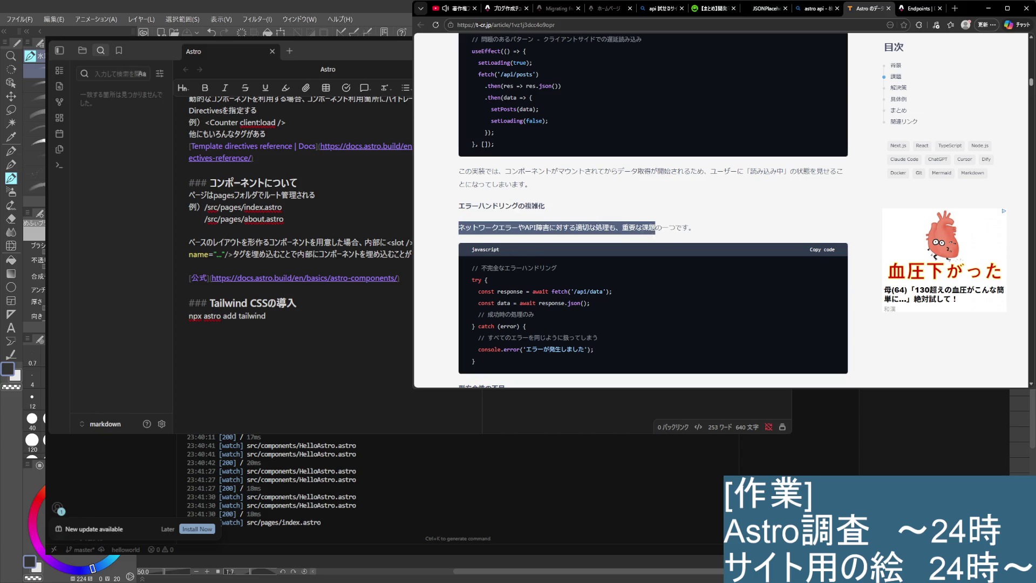
left_click(736, 234)
scroll(696, 261, "down", 4)
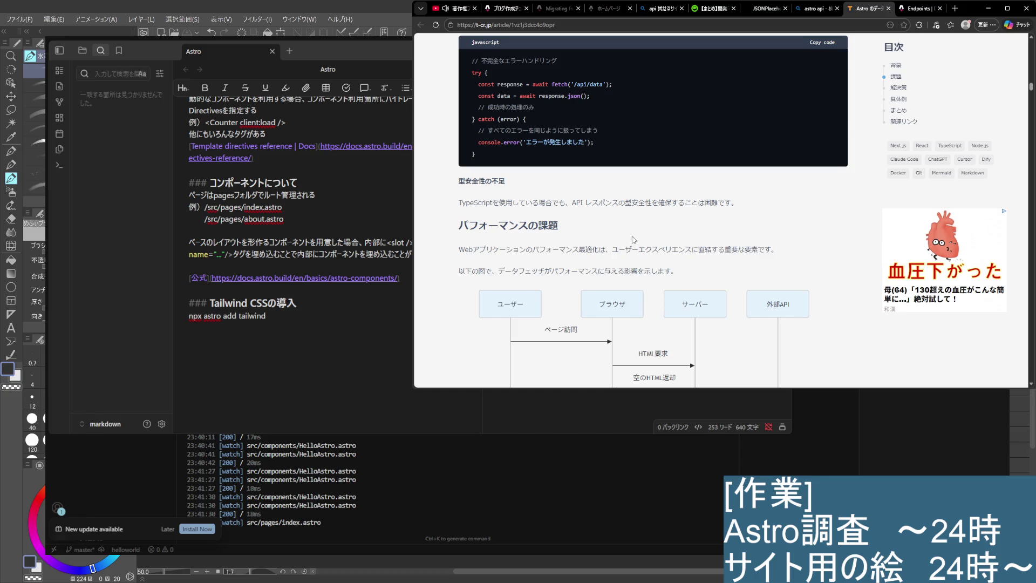
Highlight the sequence diagram's intro paragraphs, then scroll past the bundle-size, waterfall and SEO sections
scroll(588, 231, "down", 3)
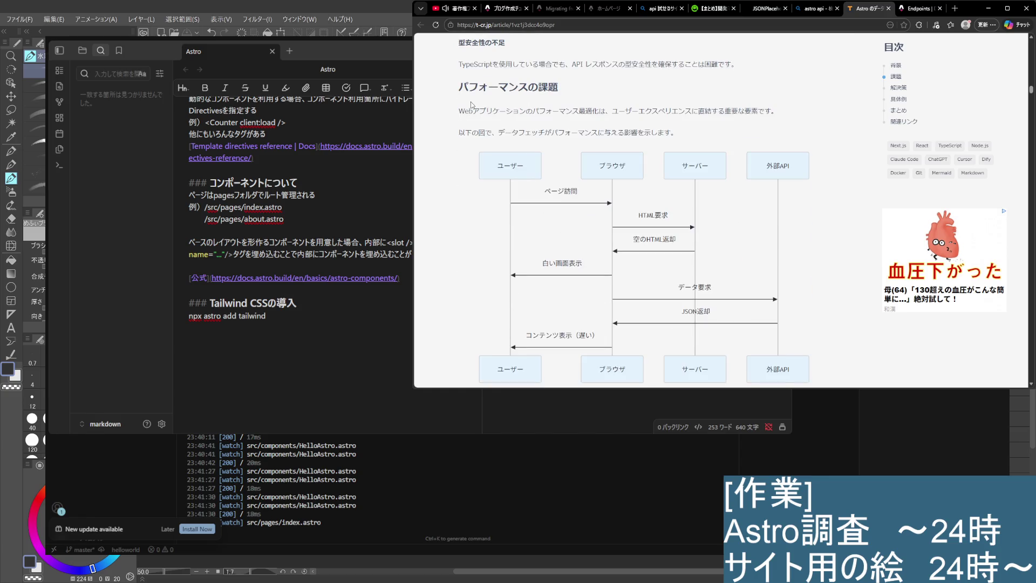
left_click_drag(456, 123, 711, 125)
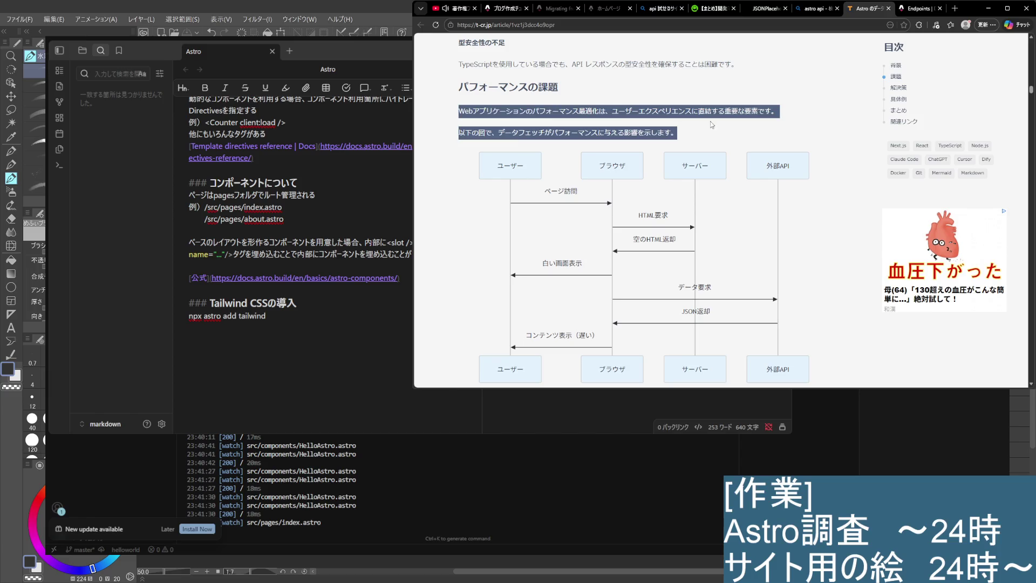
left_click(671, 125)
scroll(670, 146, "down", 4)
scroll(669, 157, "up", 4)
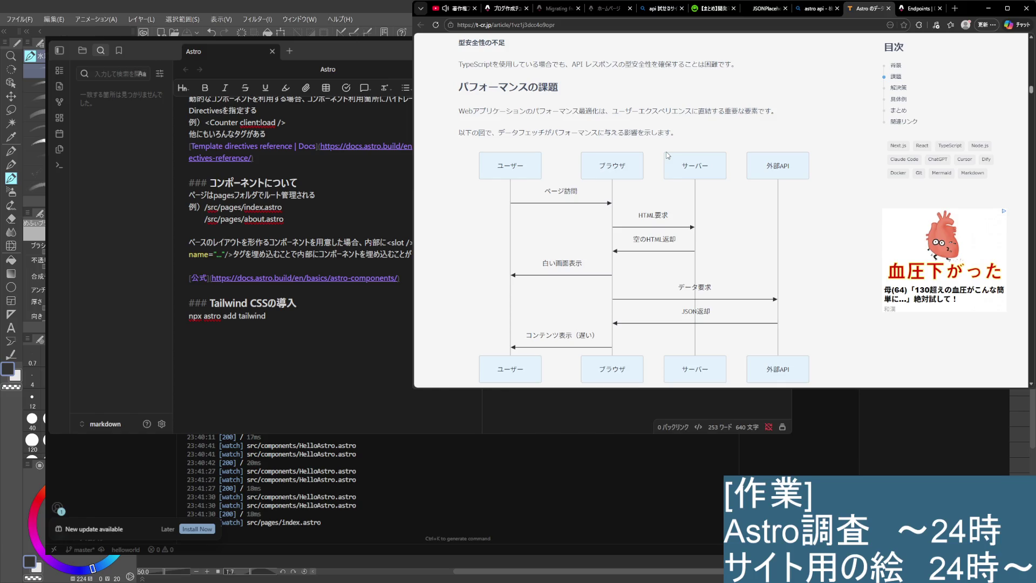
scroll(668, 156, "down", 1)
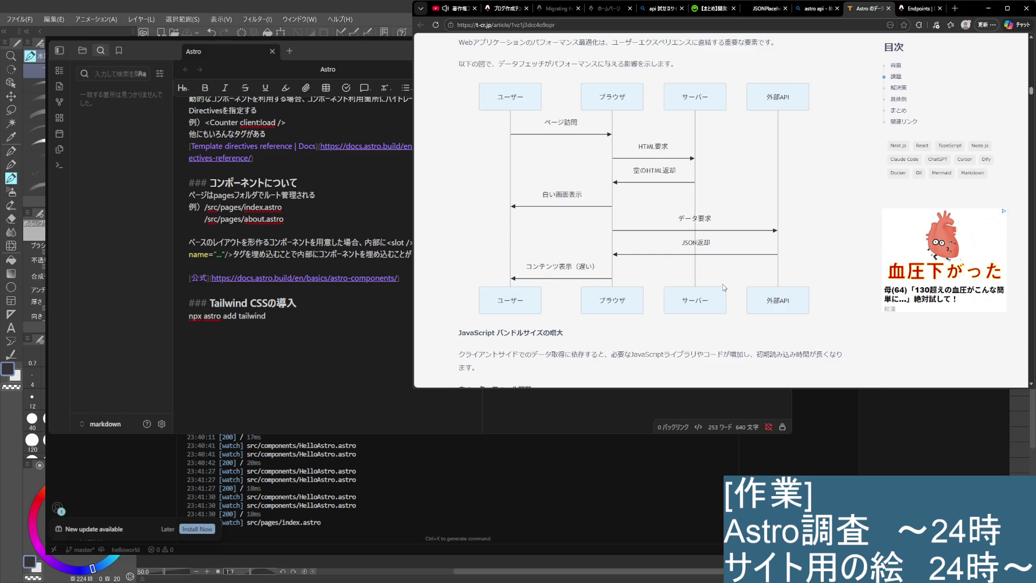
scroll(540, 289, "down", 2)
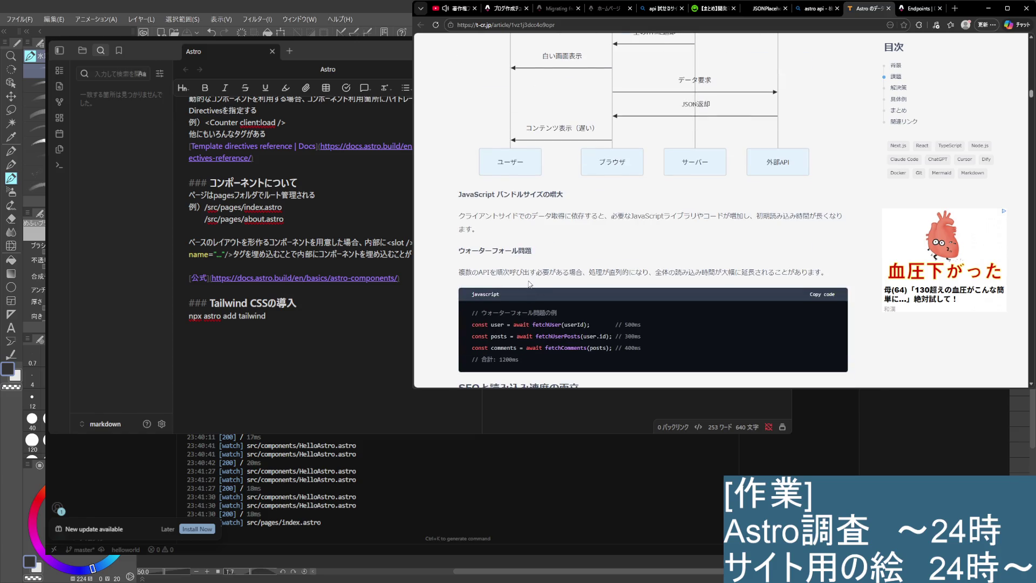
scroll(530, 283, "down", 2)
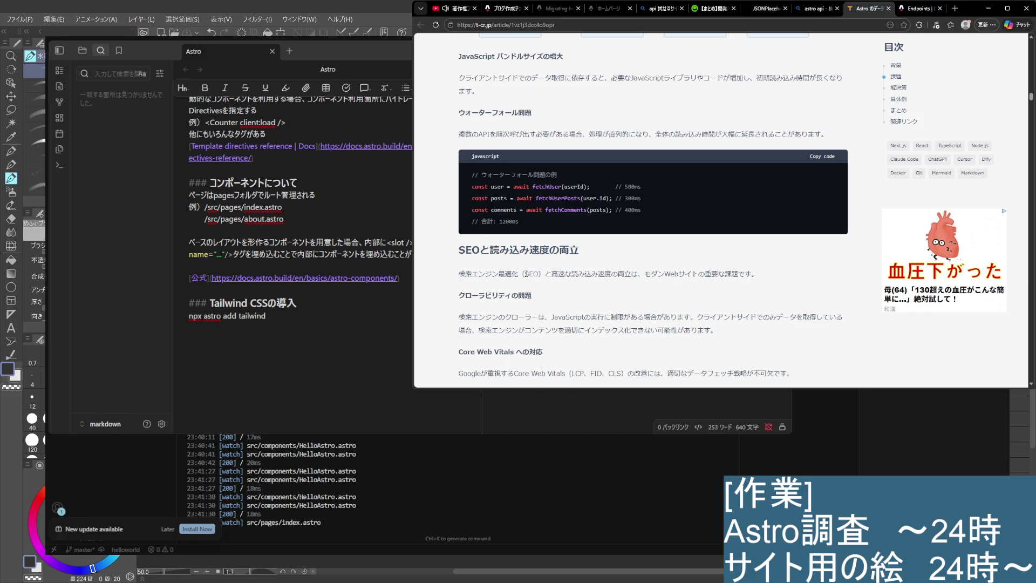
scroll(526, 274, "down", 5)
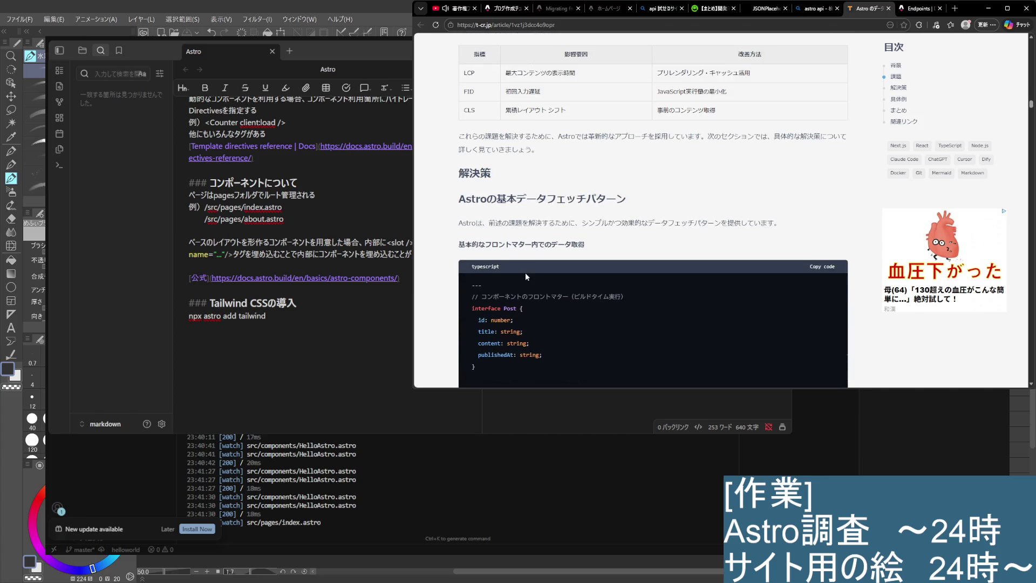
Scroll to the frontmatter code block and highlight its fetch call to the JSONPlaceholder posts URL
scroll(526, 276, "down", 2)
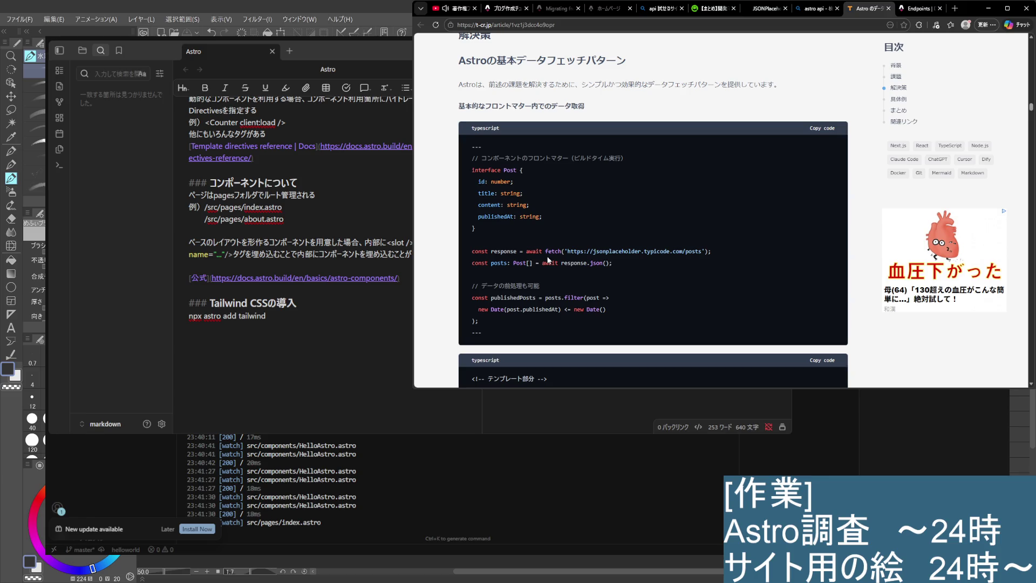
left_click_drag(546, 252, 711, 252)
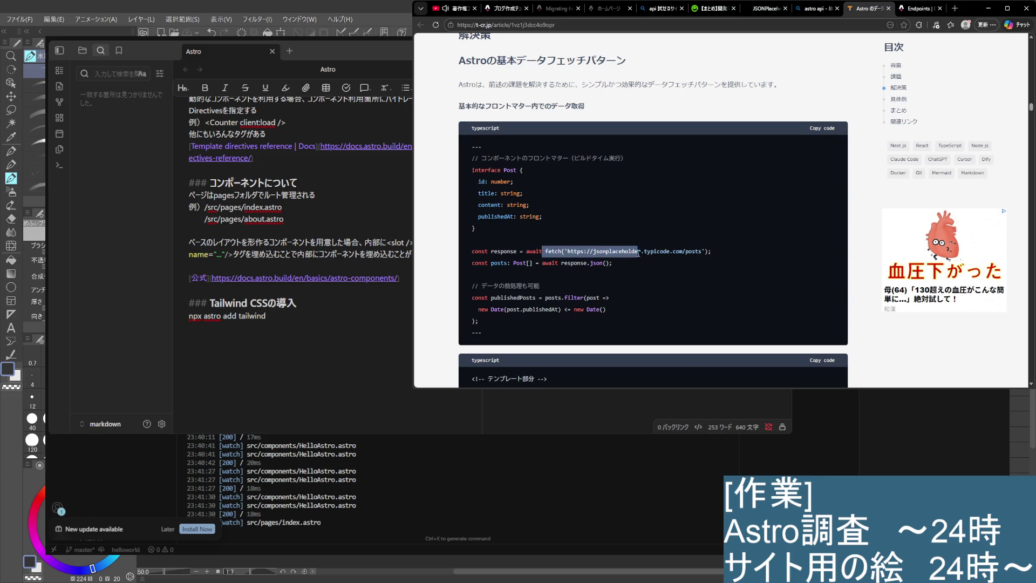
left_click(698, 263)
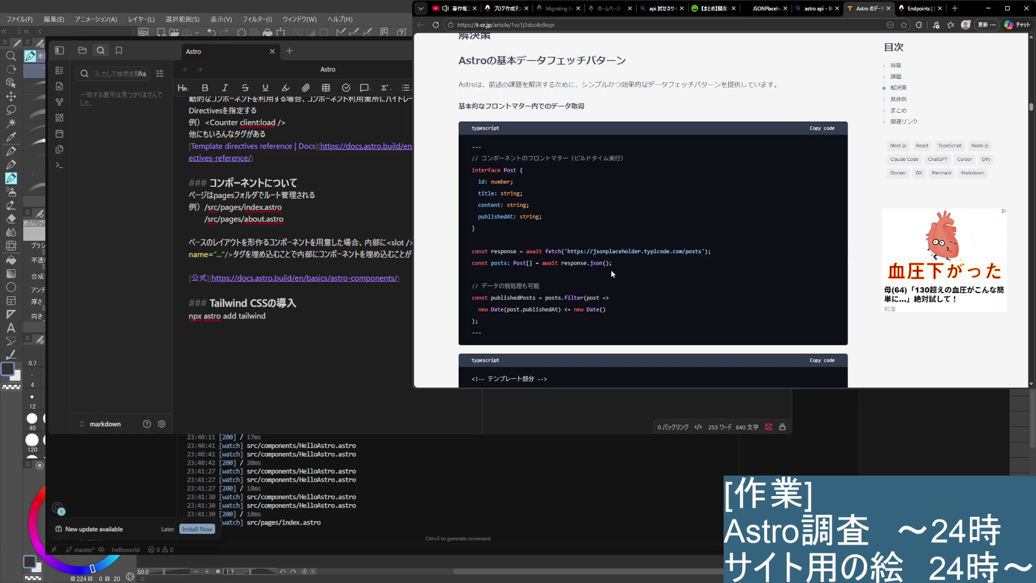
Read past the frontmatter and template code blocks, briefly highlighting the build-time fetching explanation
scroll(565, 262, "down", 2)
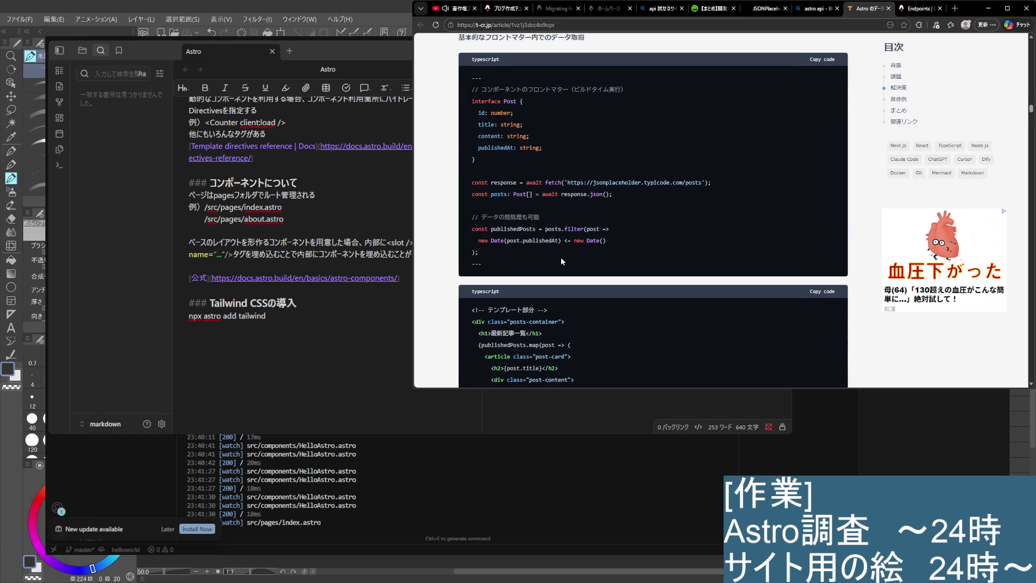
scroll(561, 262, "down", 2)
scroll(561, 261, "down", 2)
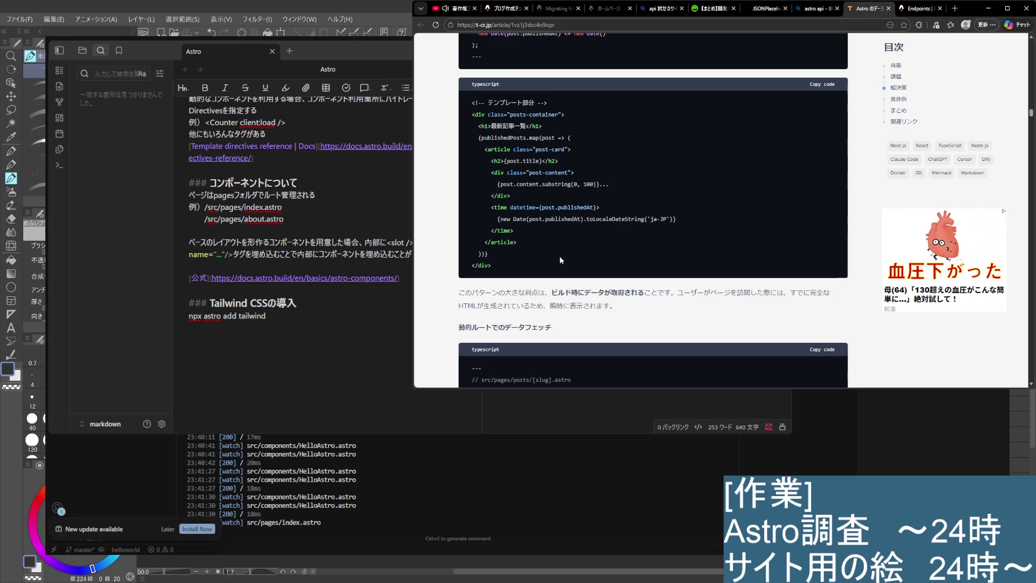
scroll(561, 261, "up", 4)
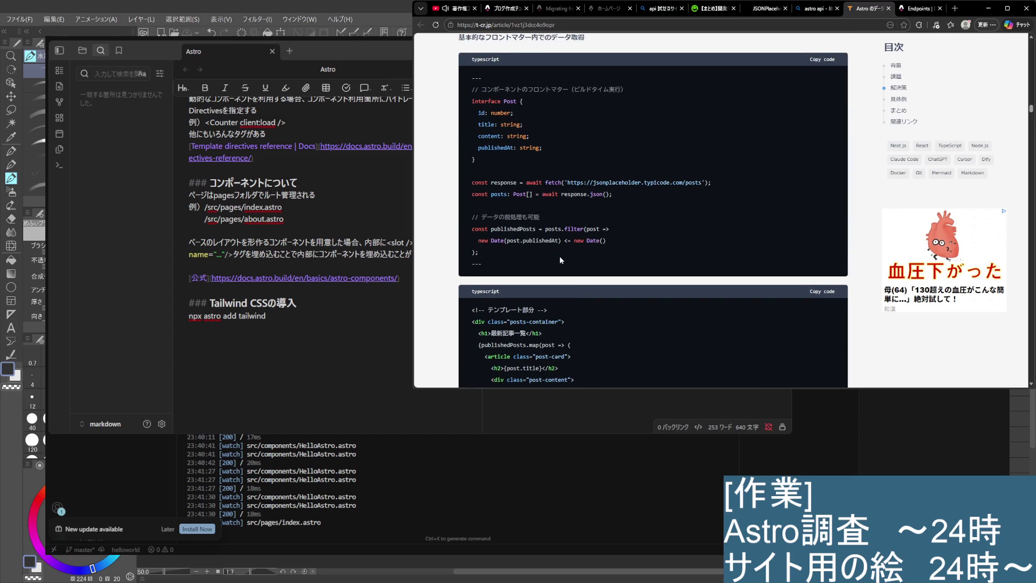
scroll(562, 259, "down", 2)
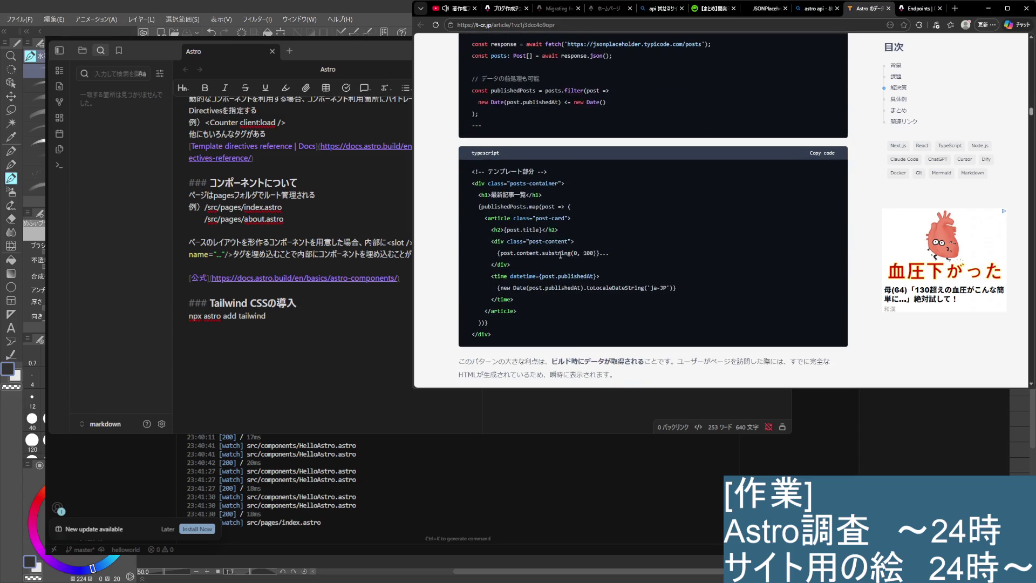
scroll(561, 255, "down", 2)
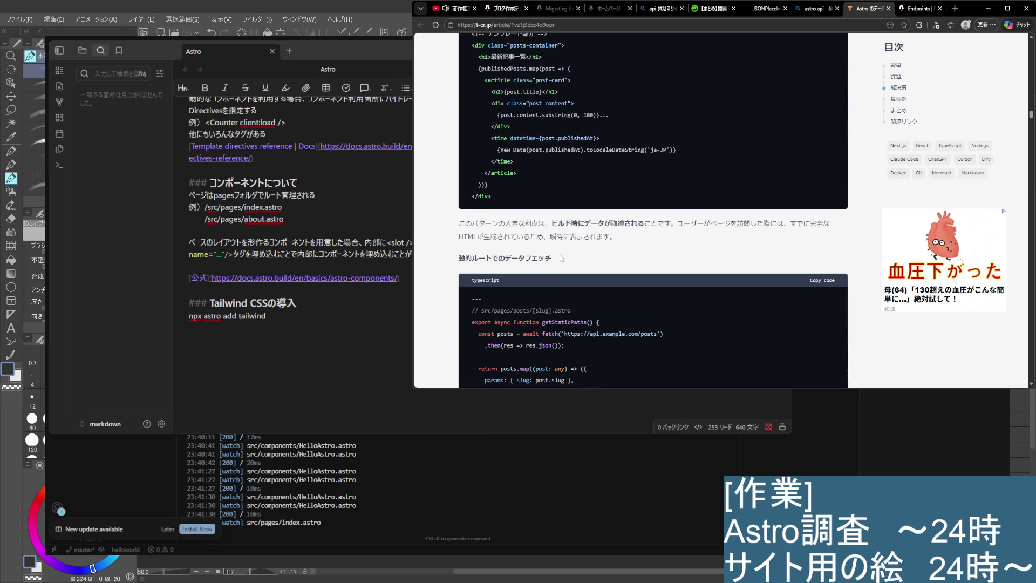
left_click_drag(457, 229, 597, 225)
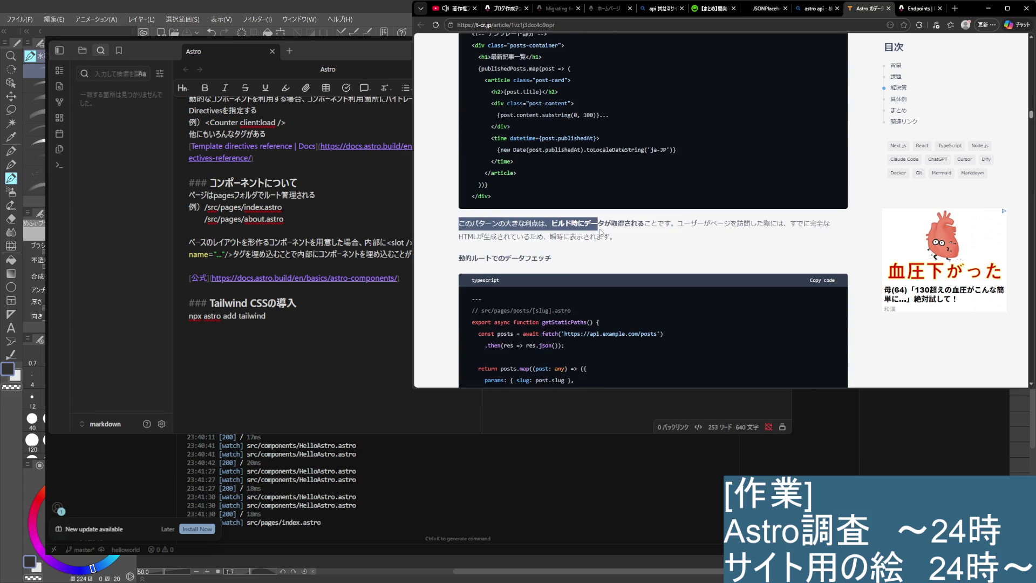
left_click(543, 248)
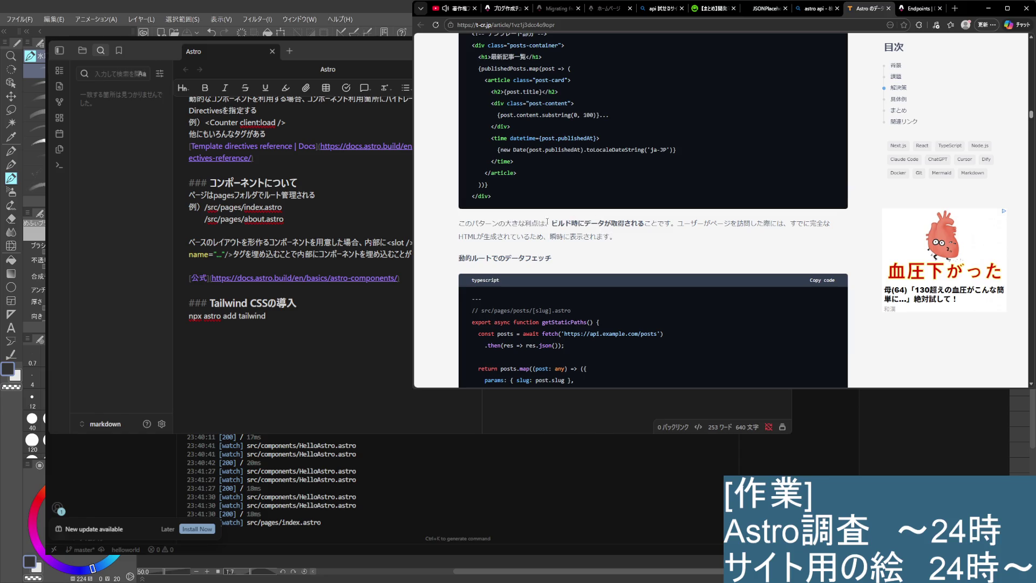
Reread and select the full build-time fetching paragraph, then continue to the dynamic-route data fetching section
scroll(543, 248, "up", 4)
scroll(543, 247, "down", 1)
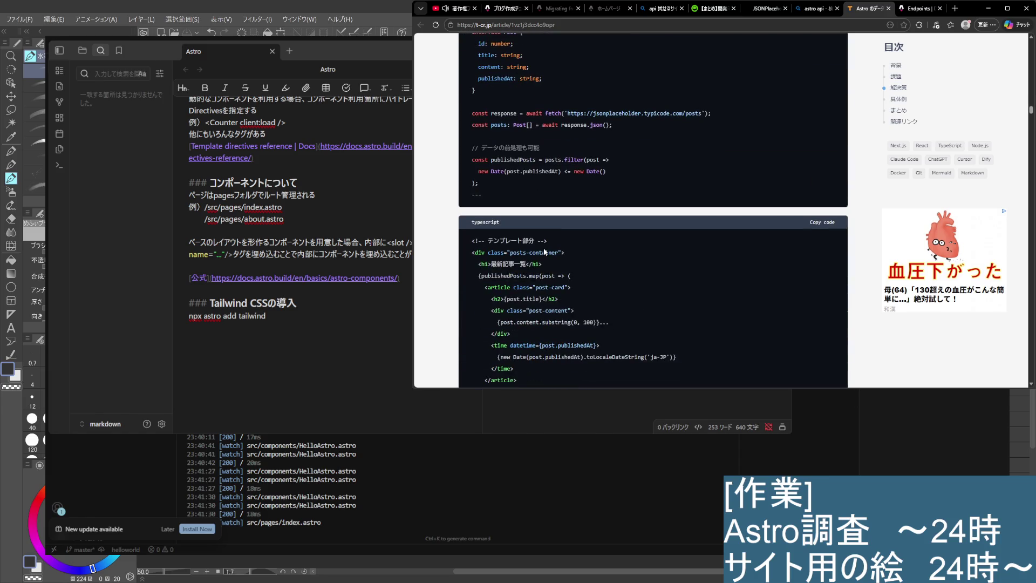
scroll(543, 241, "up", 1)
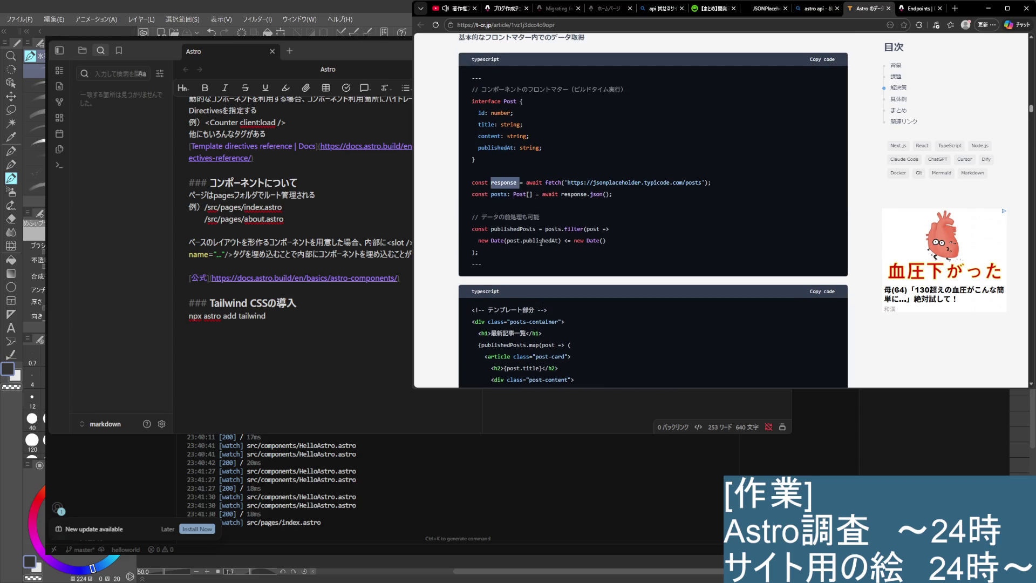
scroll(541, 244, "up", 1)
scroll(542, 246, "down", 1)
scroll(541, 243, "down", 1)
scroll(540, 242, "down", 1)
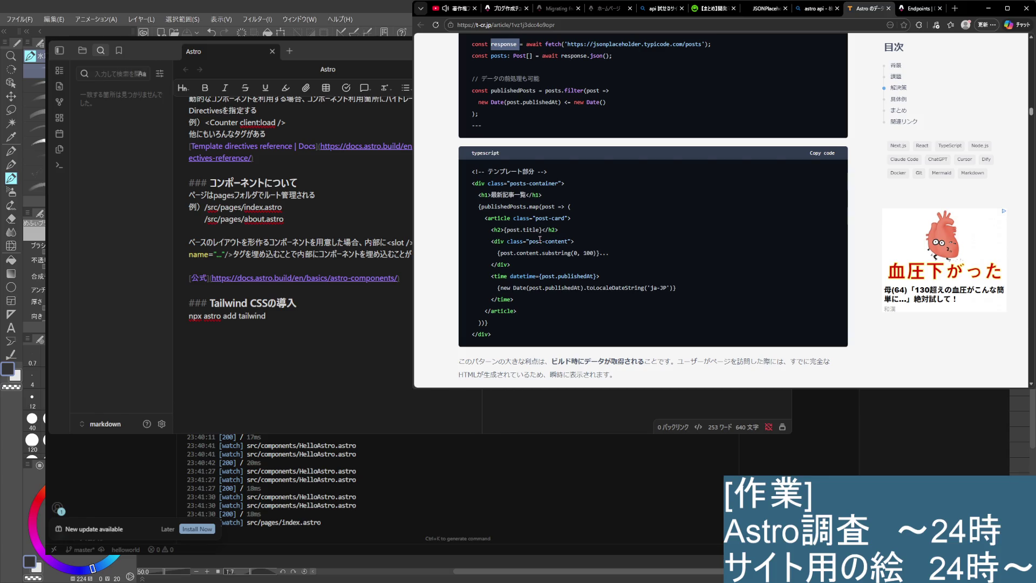
scroll(541, 239, "down", 2)
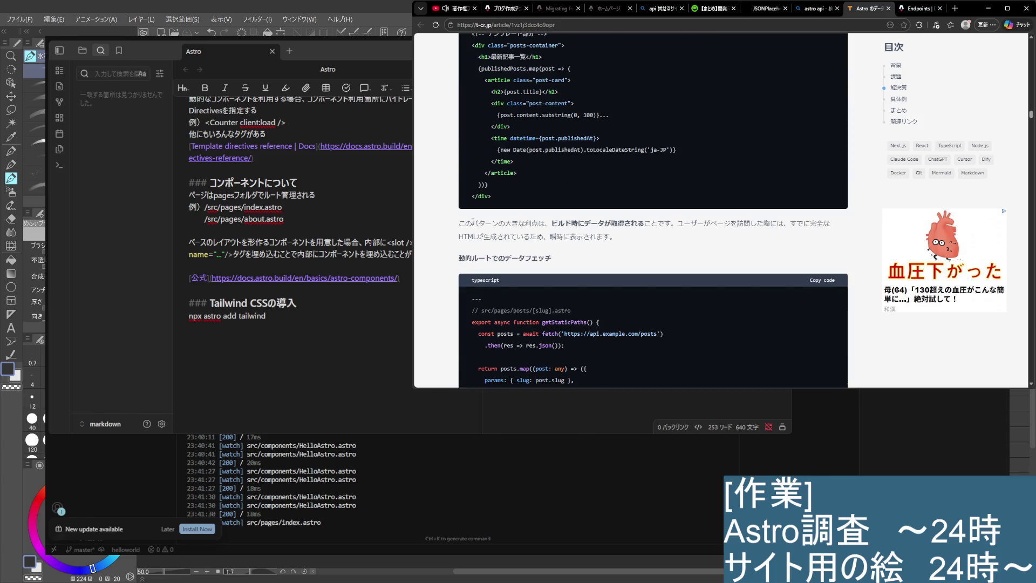
mouse_move(473, 221)
left_mouse_down()
mouse_move(803, 222)
mouse_move(623, 244)
left_mouse_up()
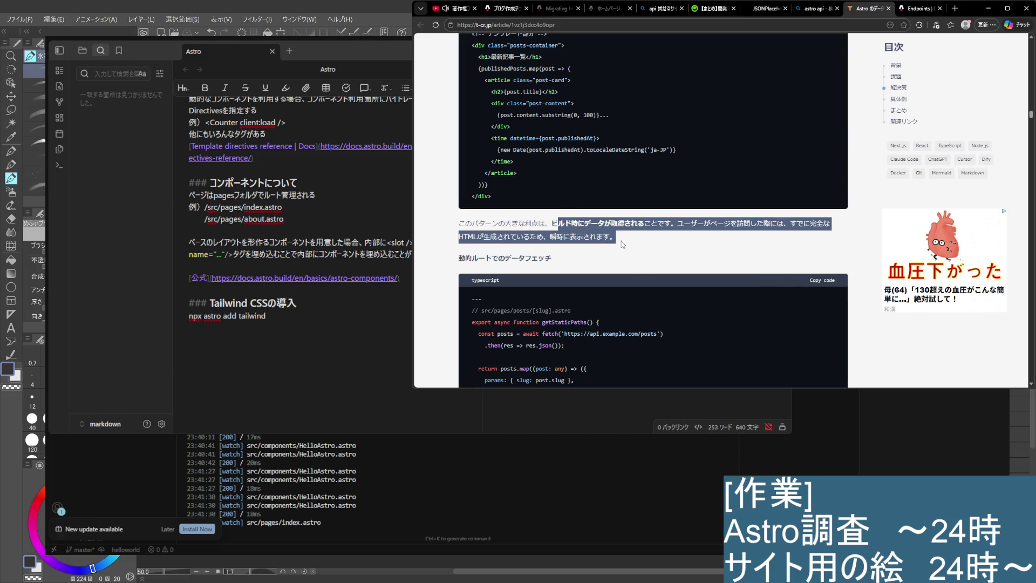
left_click_drag(617, 242, 551, 223)
scroll(549, 233, "down", 3)
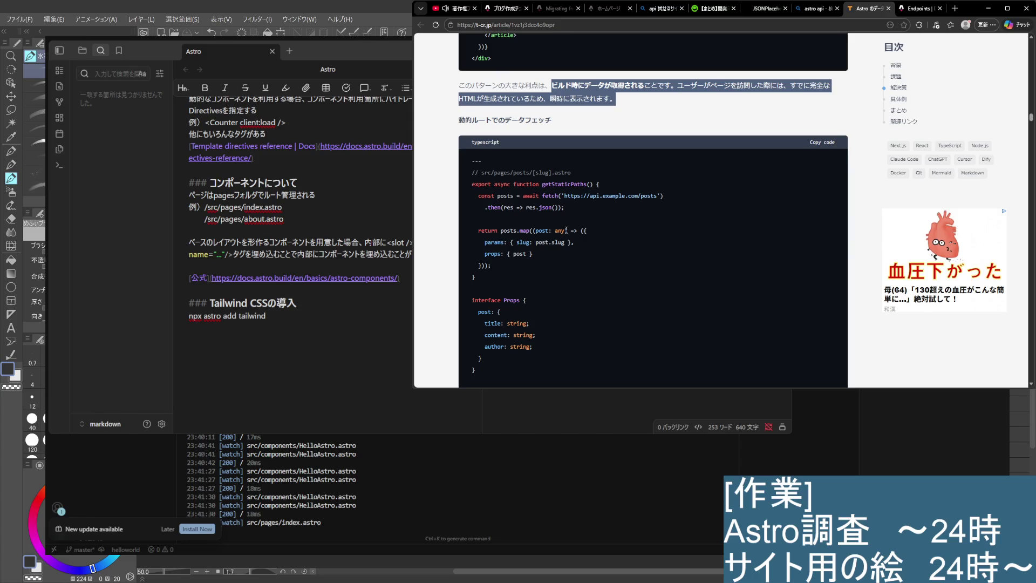
Review the dynamic-route example, selecting the word getStaticPaths in its code
scroll(567, 230, "down", 3)
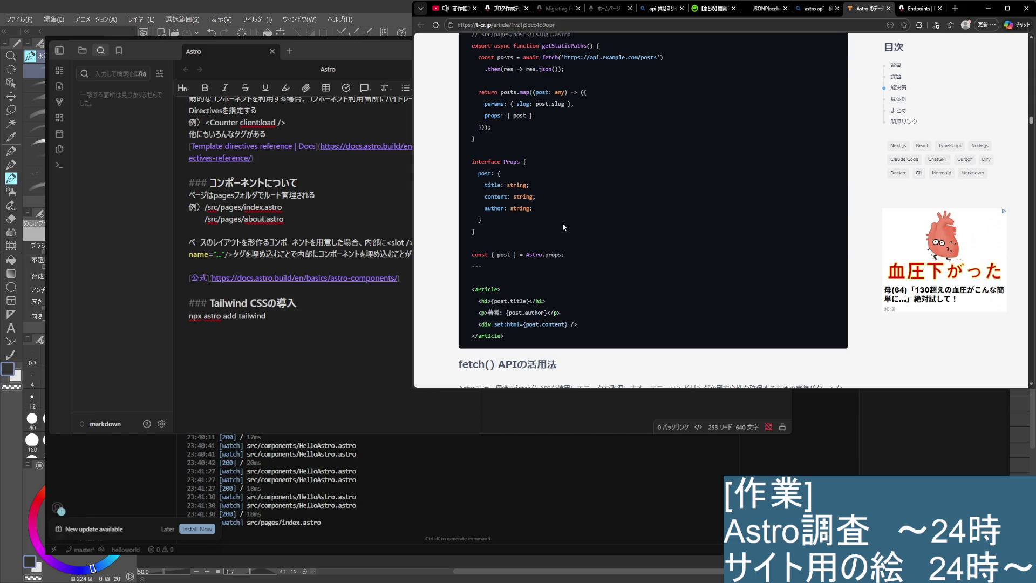
scroll(562, 223, "up", 3)
scroll(562, 223, "down", 3)
scroll(562, 223, "up", 1)
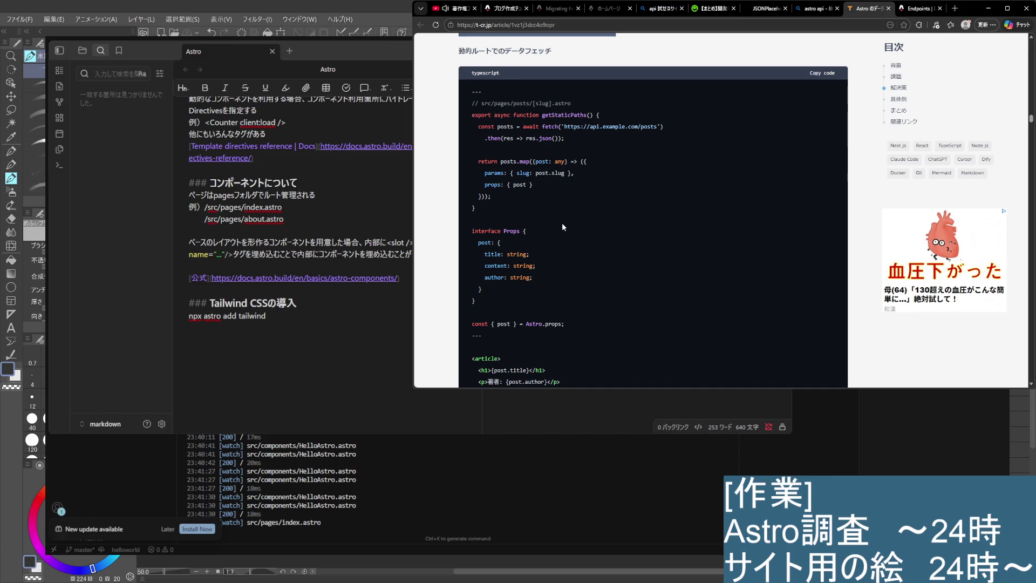
double_click(564, 115)
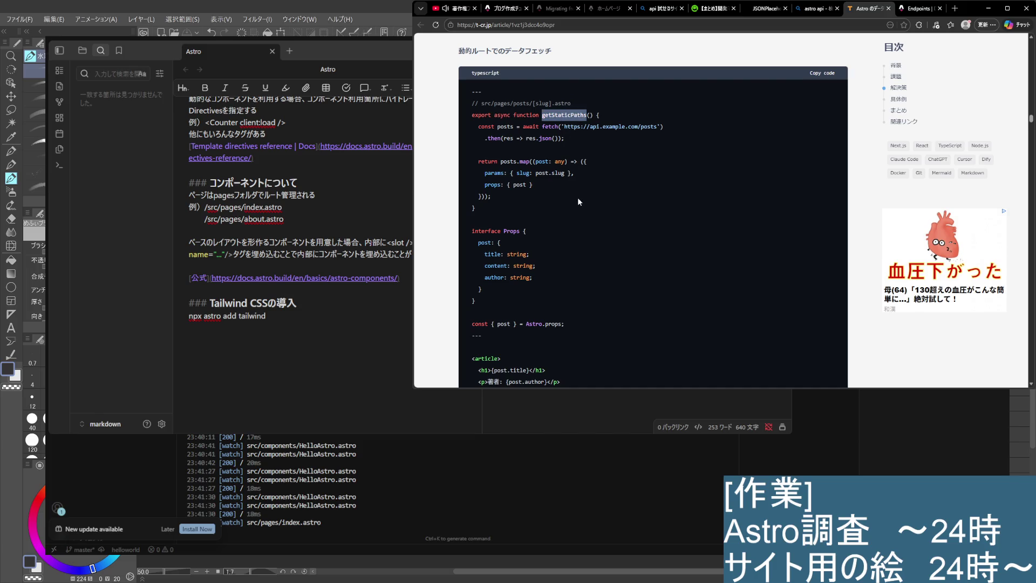
scroll(577, 197, "down", 2)
scroll(578, 197, "up", 2)
Read on past the dynamic-route example to the 'fetch() APIの活用法' section on type-safe fetch
scroll(613, 217, "down", 1)
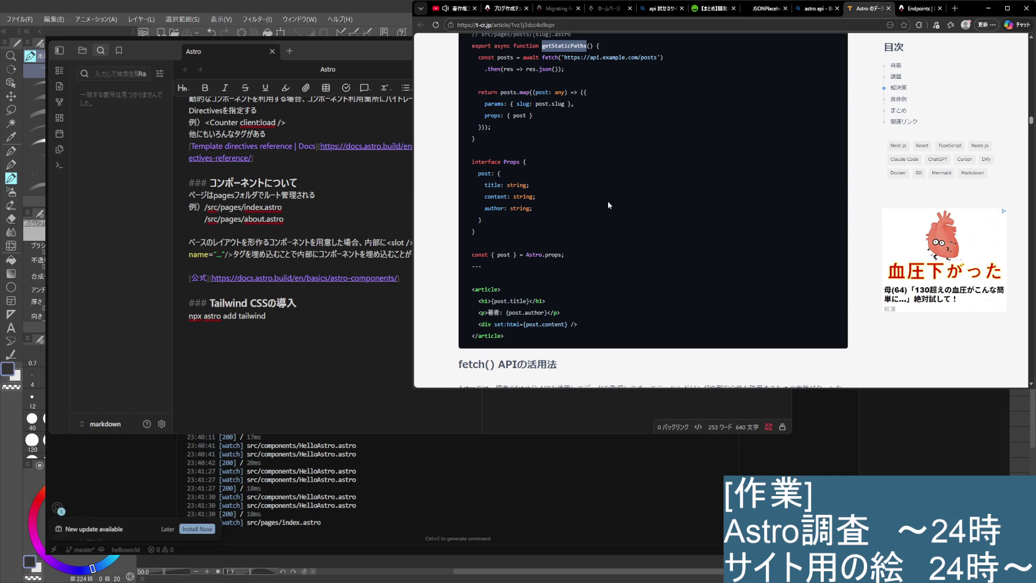
scroll(608, 205, "down", 1)
scroll(608, 204, "down", 1)
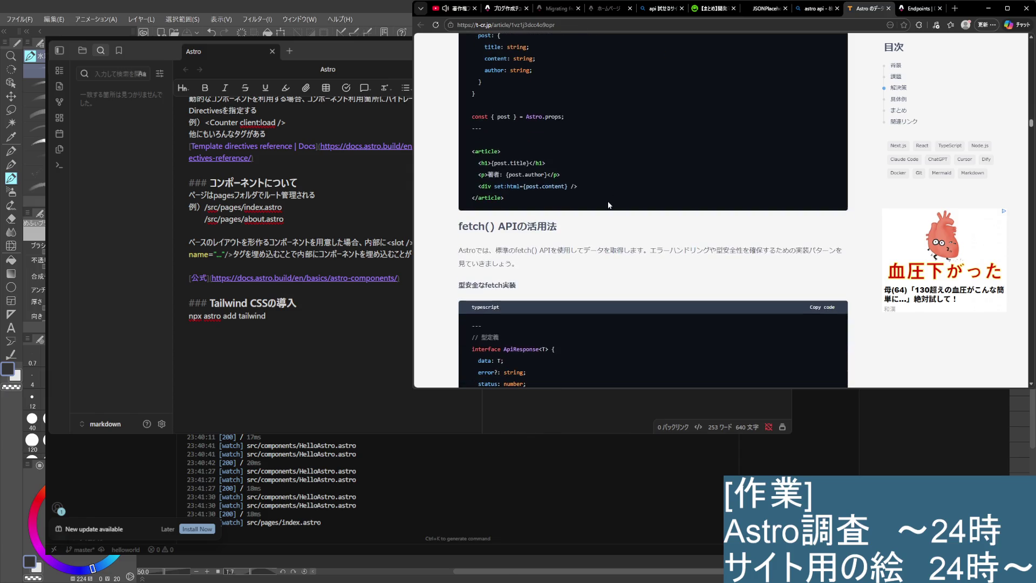
scroll(608, 205, "up", 4)
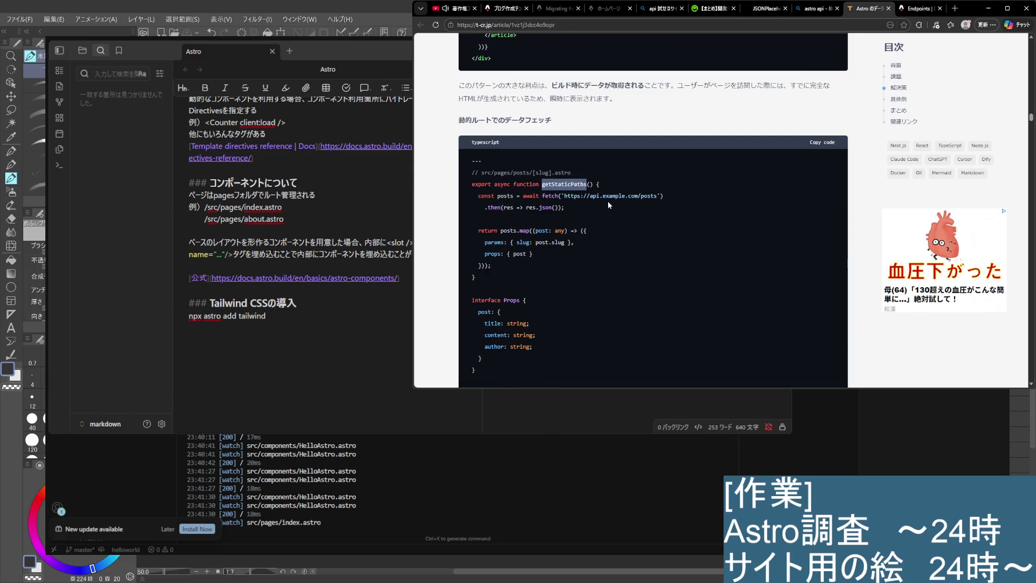
scroll(608, 205, "up", 4)
scroll(608, 205, "up", 2)
scroll(608, 204, "up", 2)
scroll(608, 205, "up", 1)
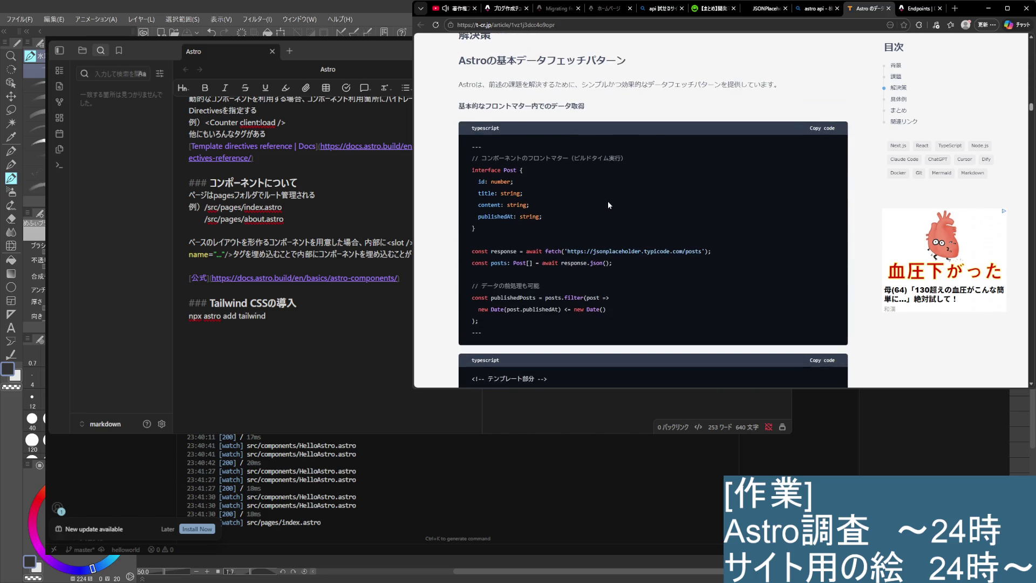
scroll(608, 205, "down", 7)
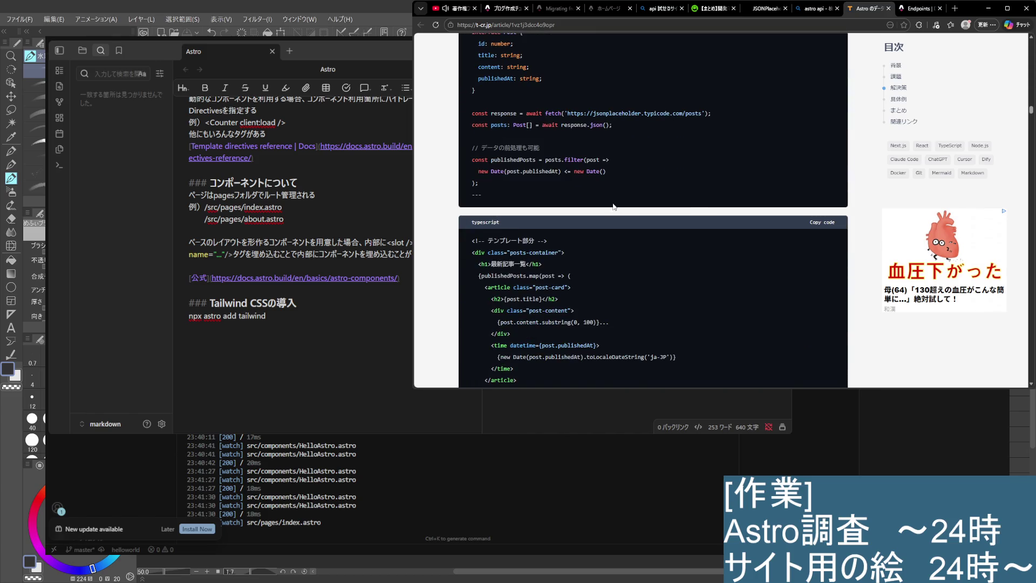
scroll(625, 248, "down", 4)
scroll(625, 249, "down", 4)
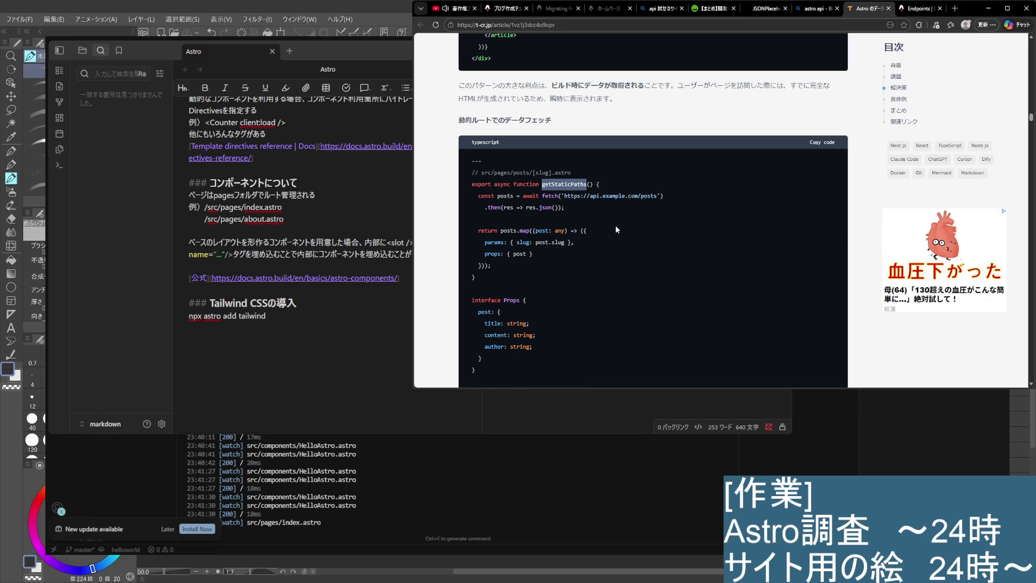
scroll(611, 220, "down", 2)
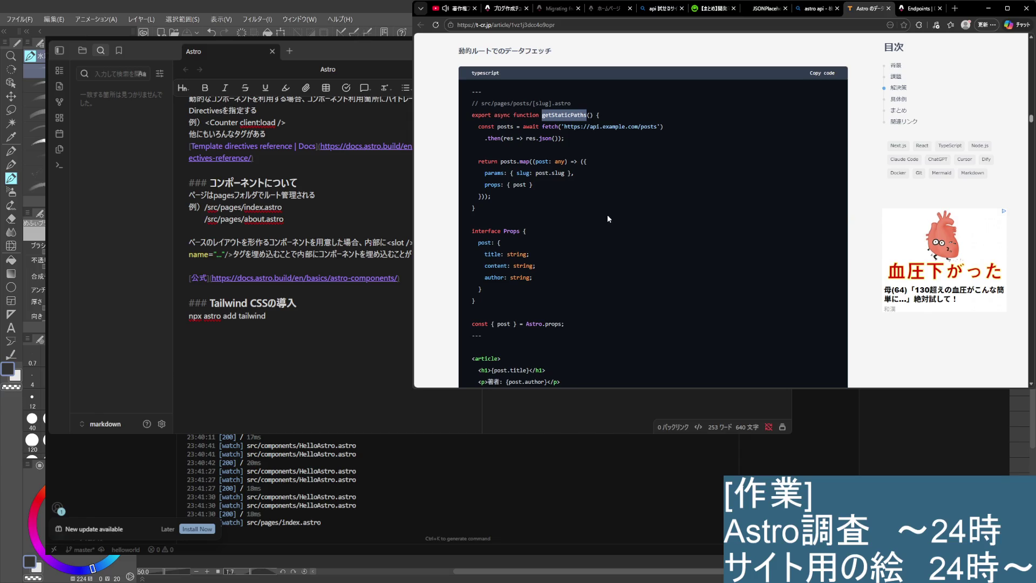
scroll(608, 218, "down", 4)
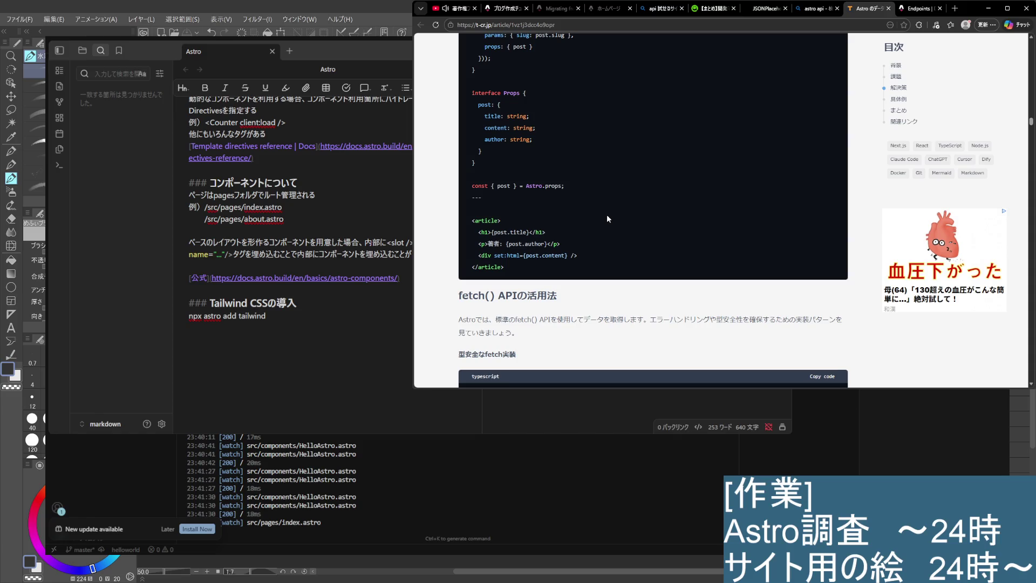
scroll(608, 216, "down", 2)
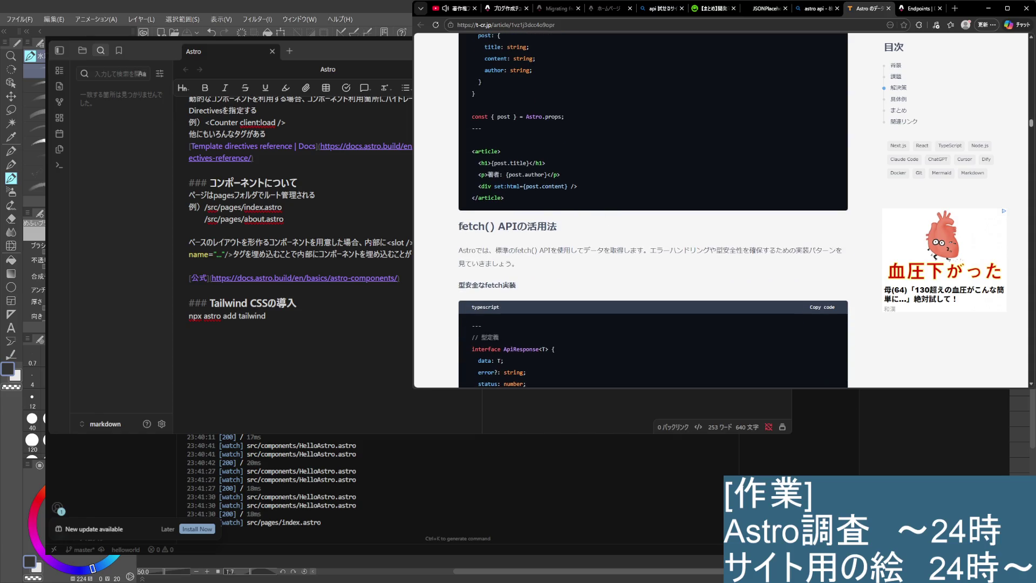
mouse_move(460, 251)
left_mouse_down()
mouse_move(670, 251)
mouse_move(726, 263)
left_mouse_up()
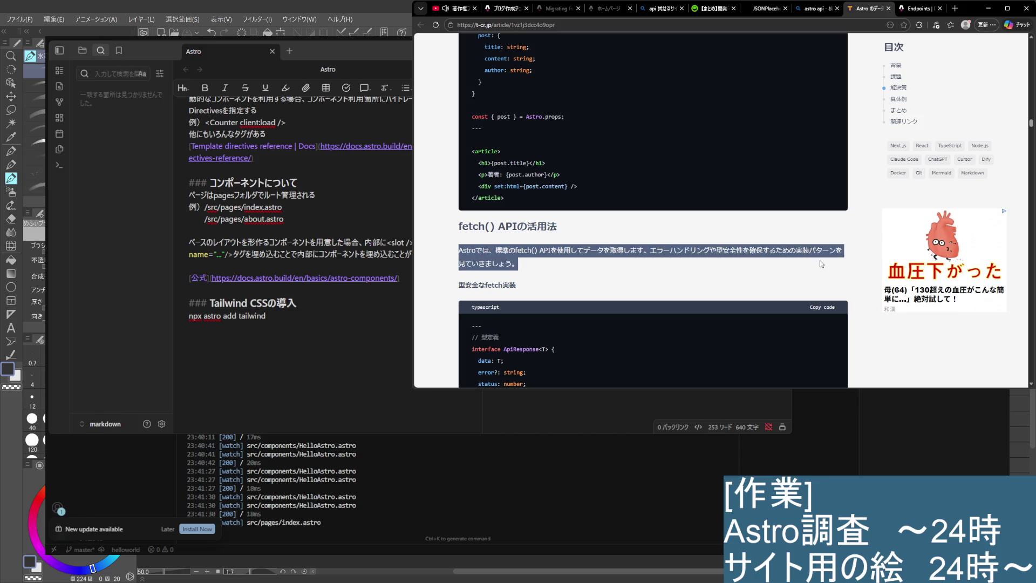
left_click(702, 276)
scroll(701, 275, "down", 2)
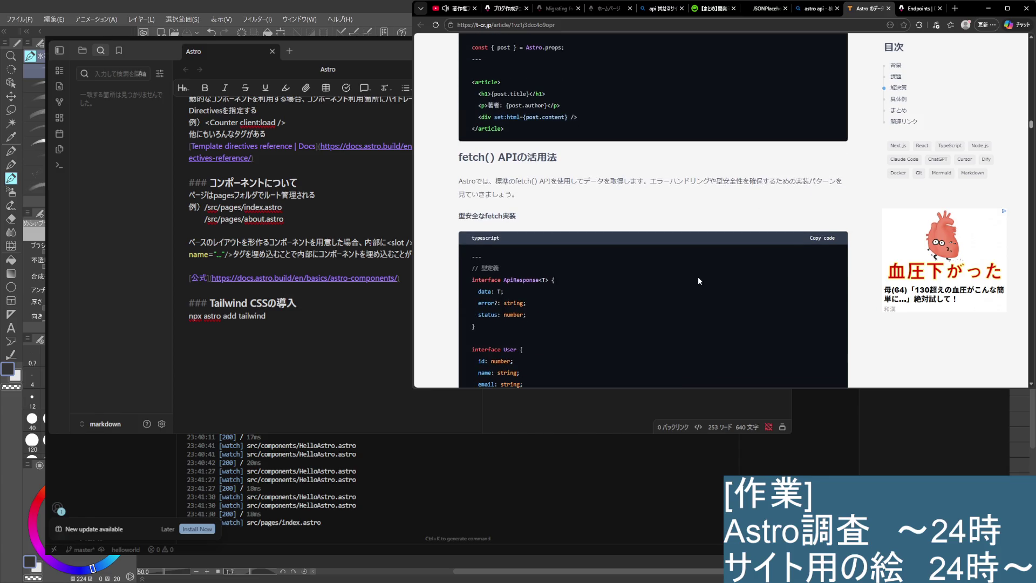
scroll(699, 281, "down", 2)
scroll(698, 281, "down", 2)
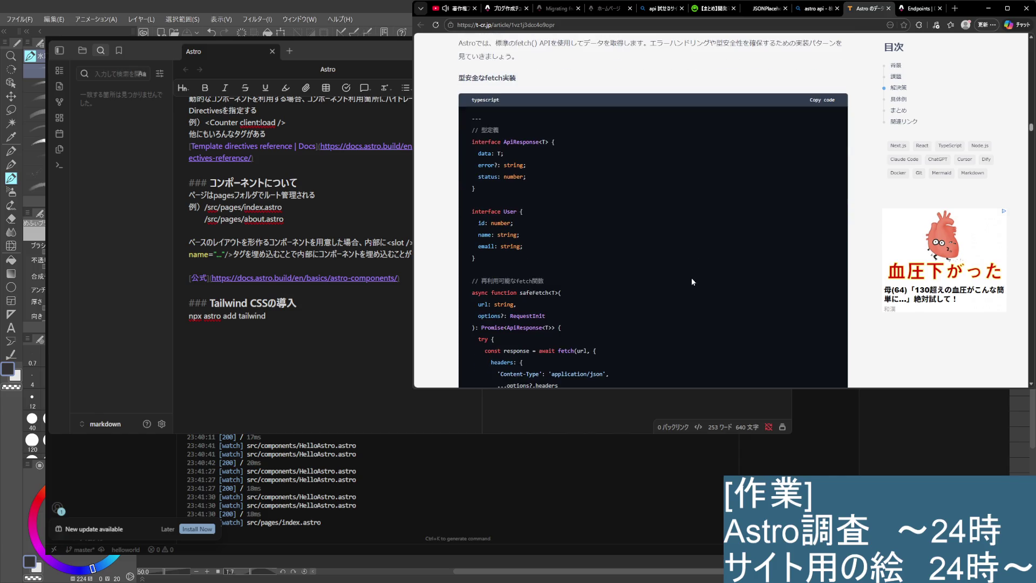
scroll(689, 278, "down", 2)
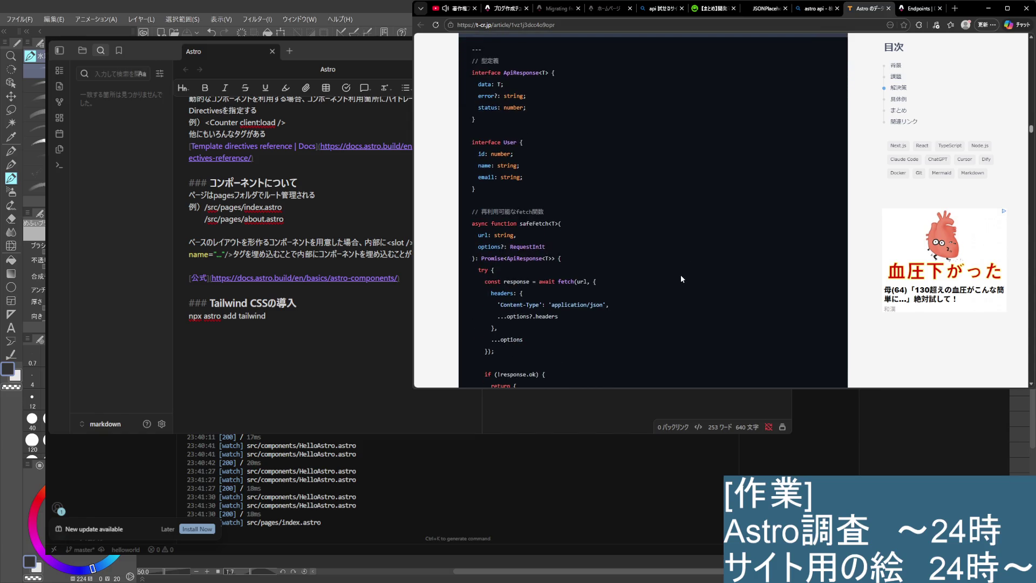
scroll(672, 272, "down", 4)
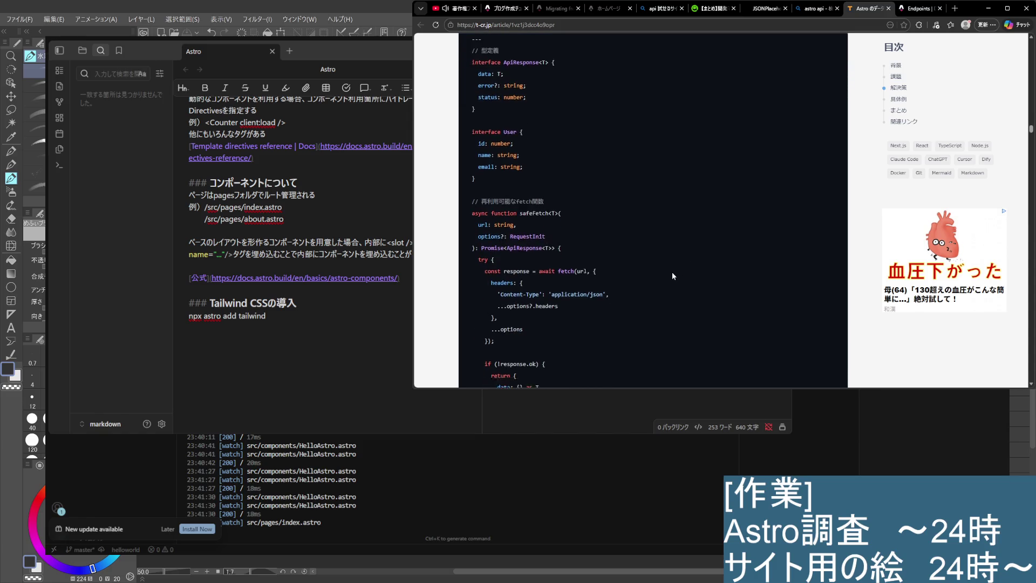
scroll(670, 271, "down", 6)
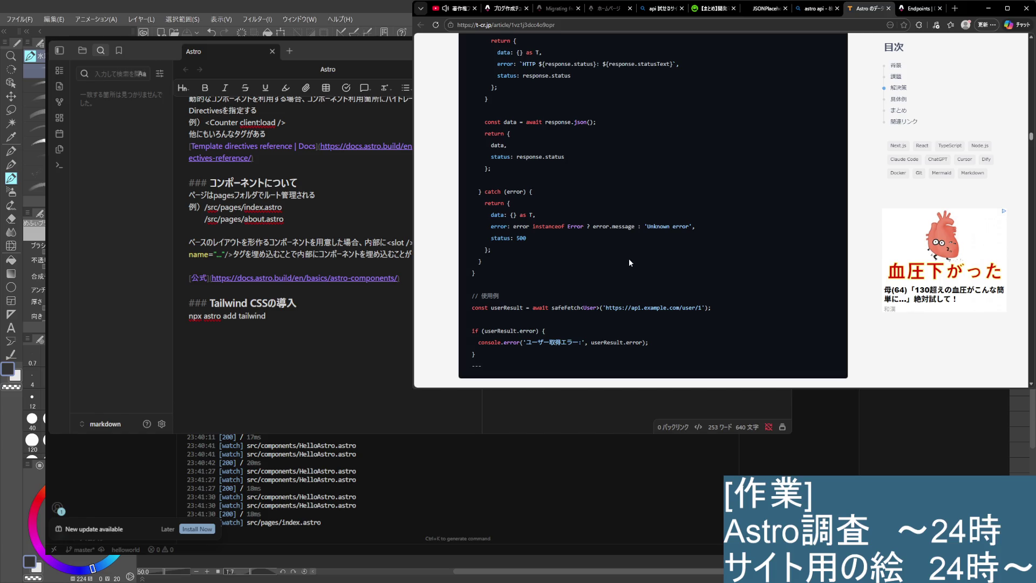
scroll(628, 262, "up", 5)
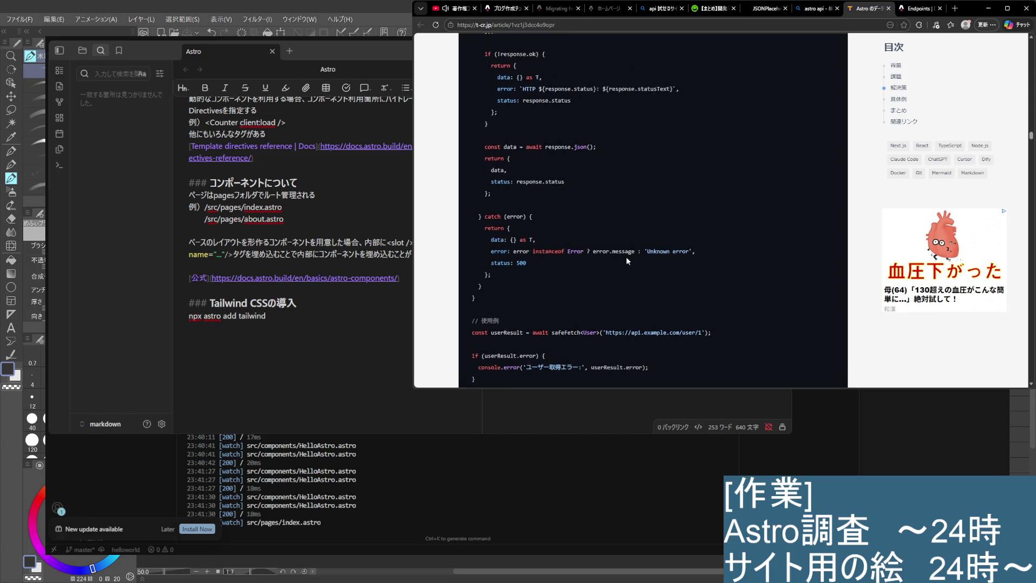
scroll(626, 261, "up", 4)
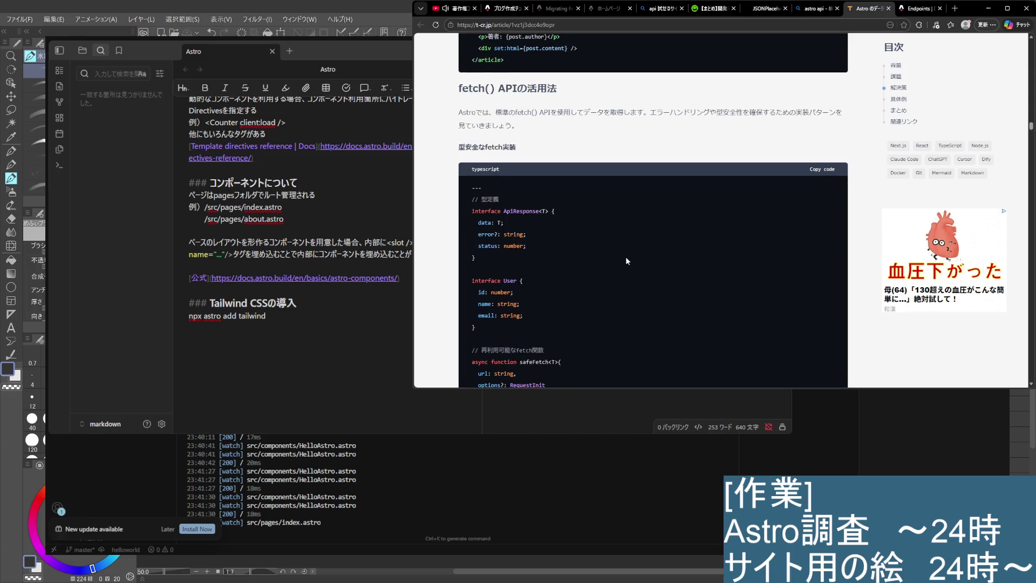
scroll(626, 257, "down", 4)
scroll(626, 257, "down", 3)
scroll(626, 256, "down", 3)
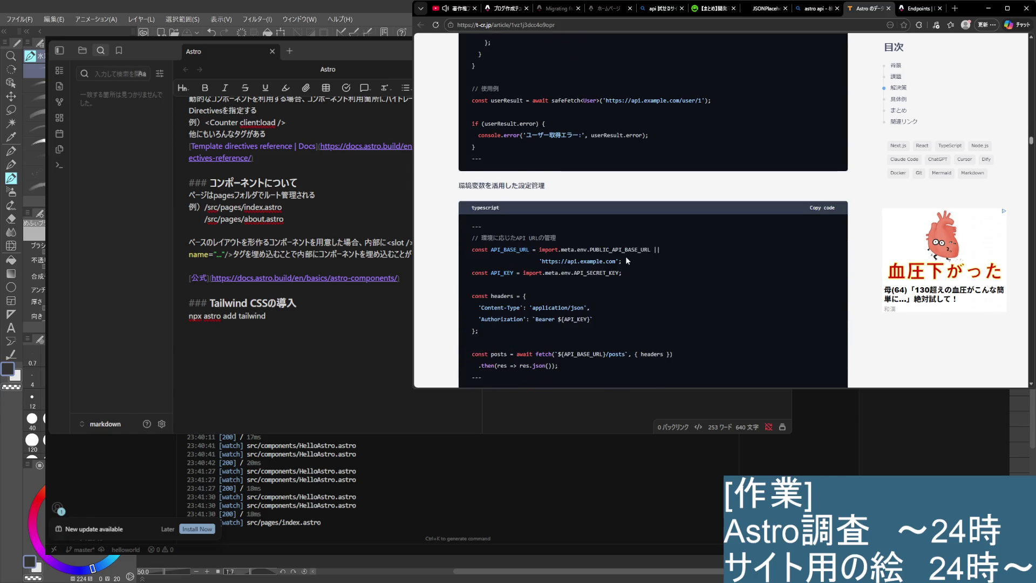
left_click_drag(465, 199, 563, 189)
left_click(595, 189)
scroll(664, 203, "down", 1)
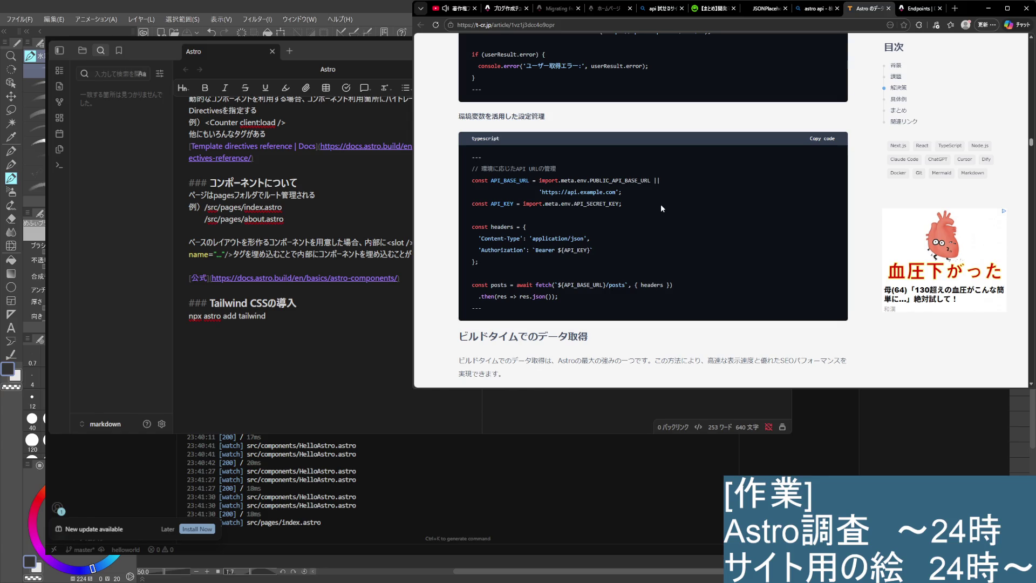
scroll(661, 205, "down", 2)
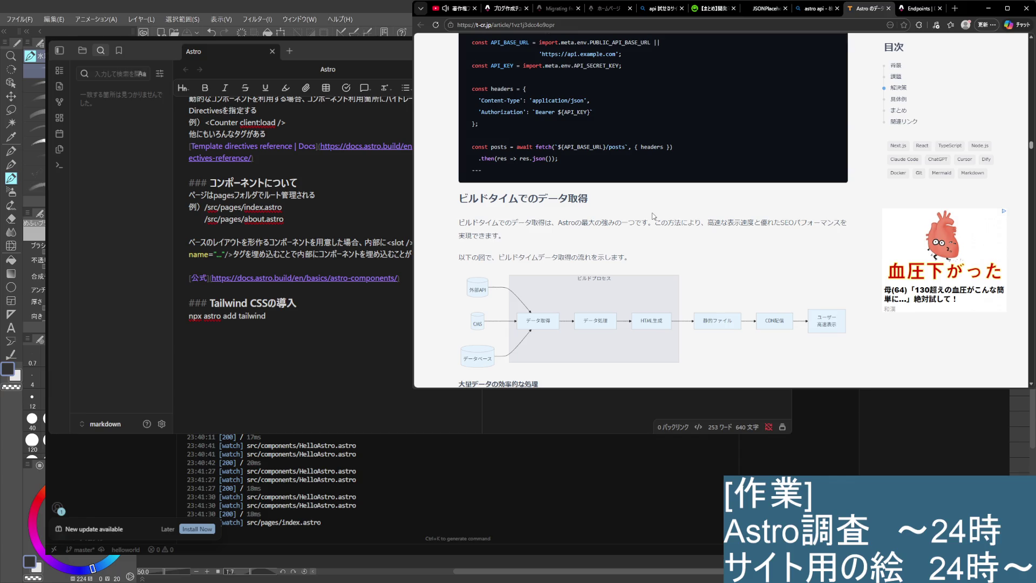
scroll(653, 216, "down", 3)
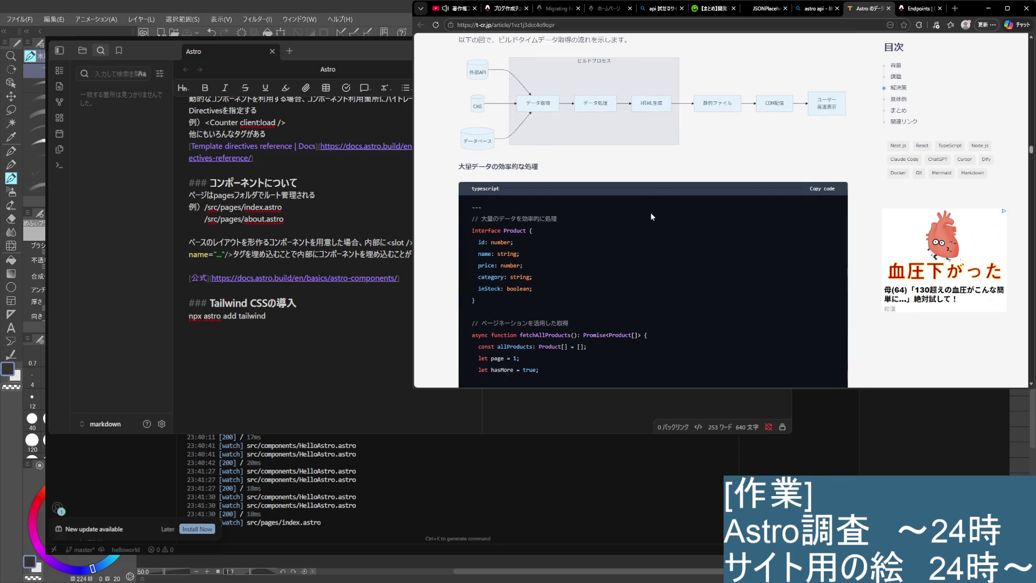
scroll(652, 216, "down", 3)
scroll(652, 217, "up", 3)
scroll(652, 215, "down", 5)
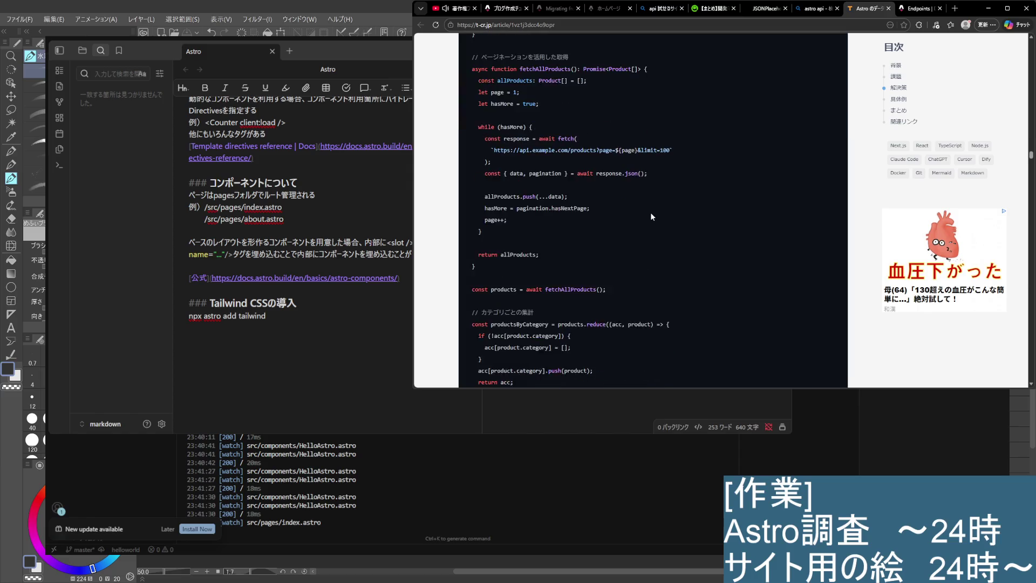
scroll(651, 216, "down", 3)
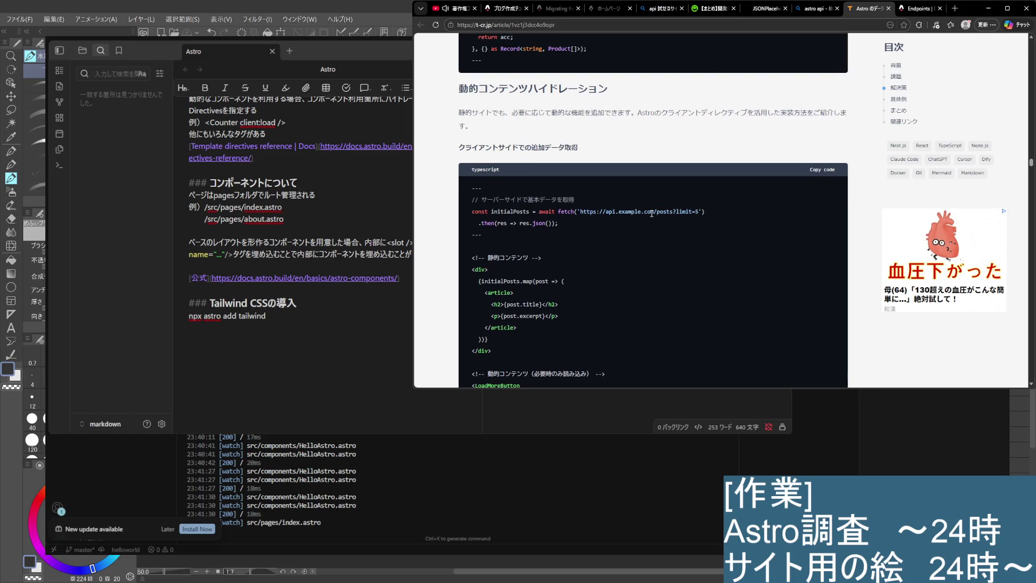
scroll(651, 214, "down", 3)
scroll(652, 216, "down", 2)
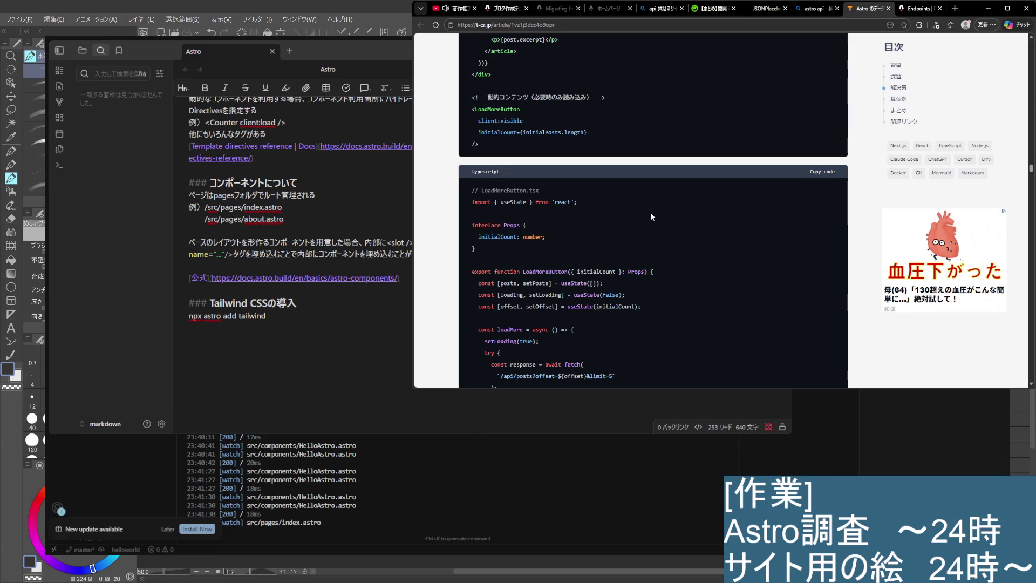
scroll(652, 216, "down", 3)
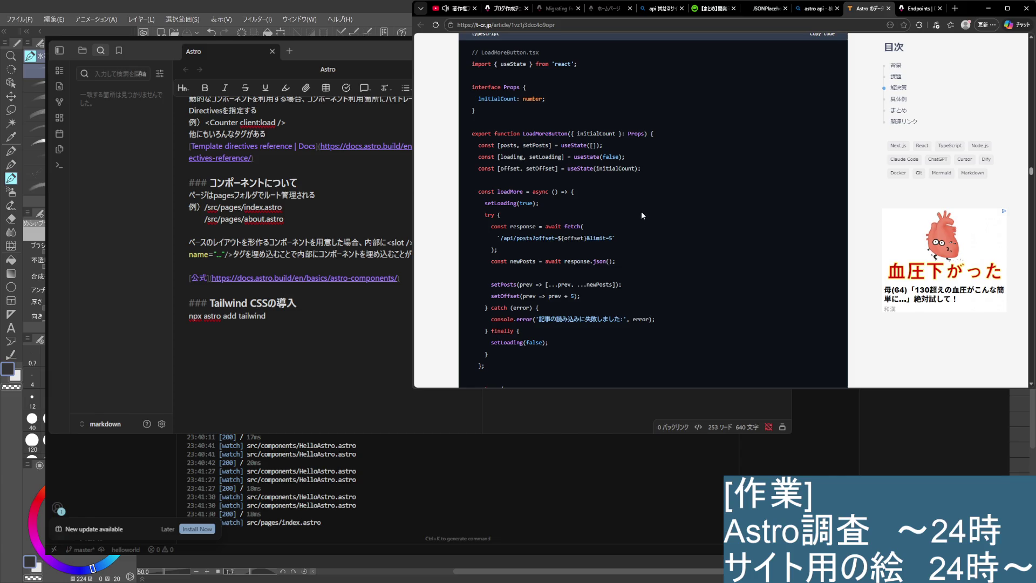
scroll(641, 215, "down", 1)
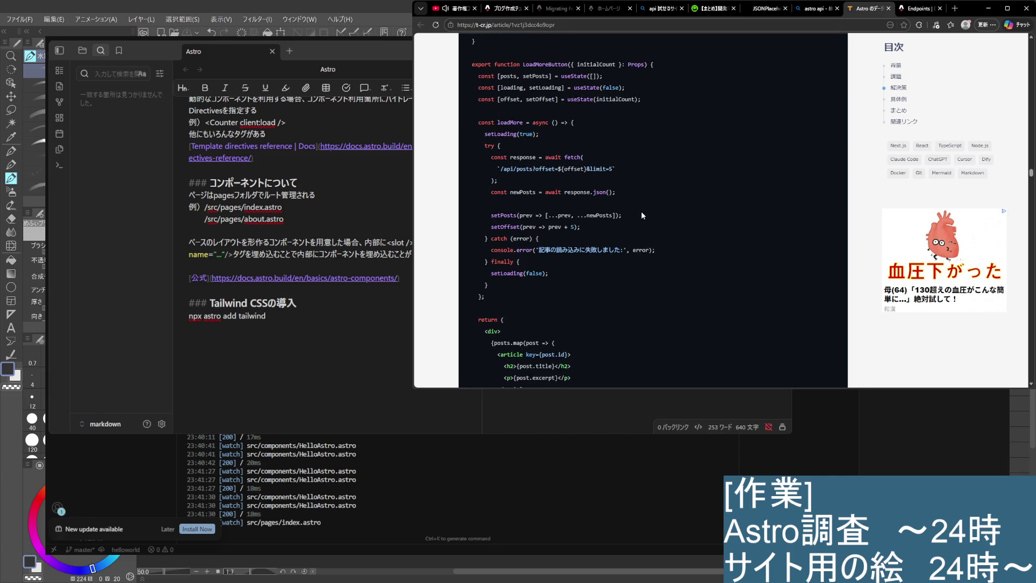
scroll(640, 219, "up", 5)
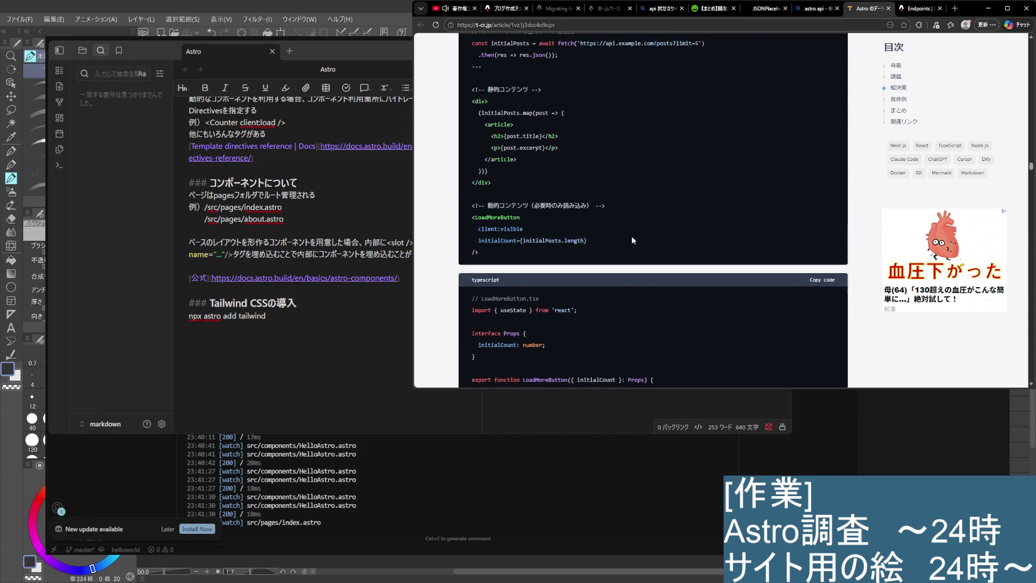
scroll(636, 247, "up", 1)
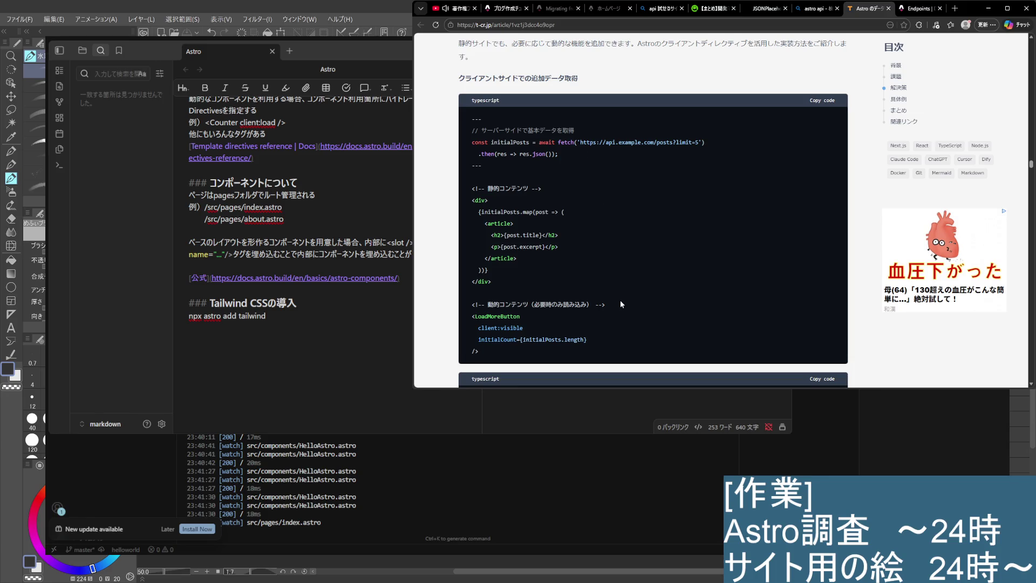
left_click_drag(472, 302, 588, 341)
left_click(566, 341)
scroll(557, 327, "down", 3)
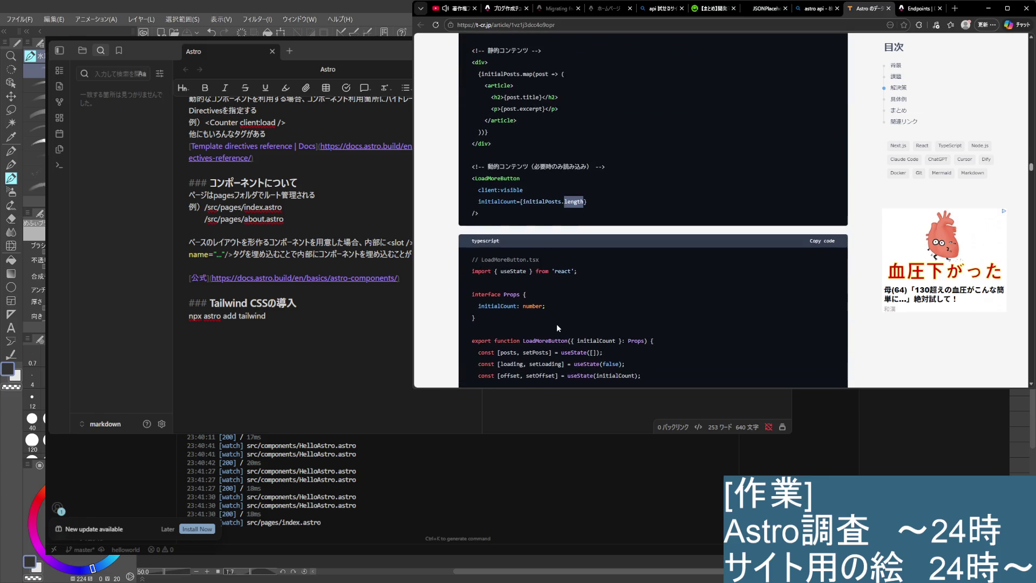
scroll(557, 327, "down", 5)
scroll(558, 327, "down", 1)
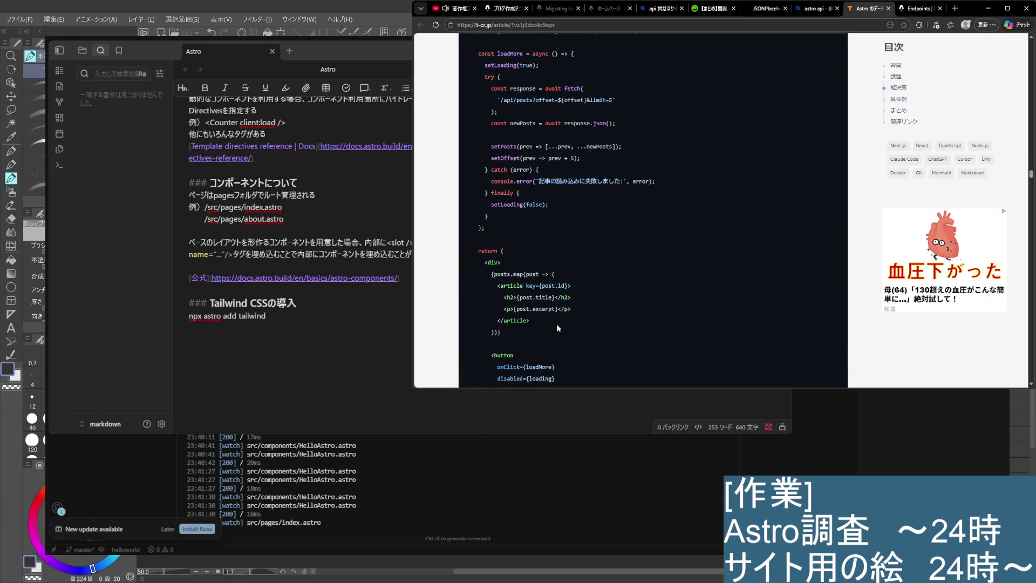
scroll(558, 328, "down", 3)
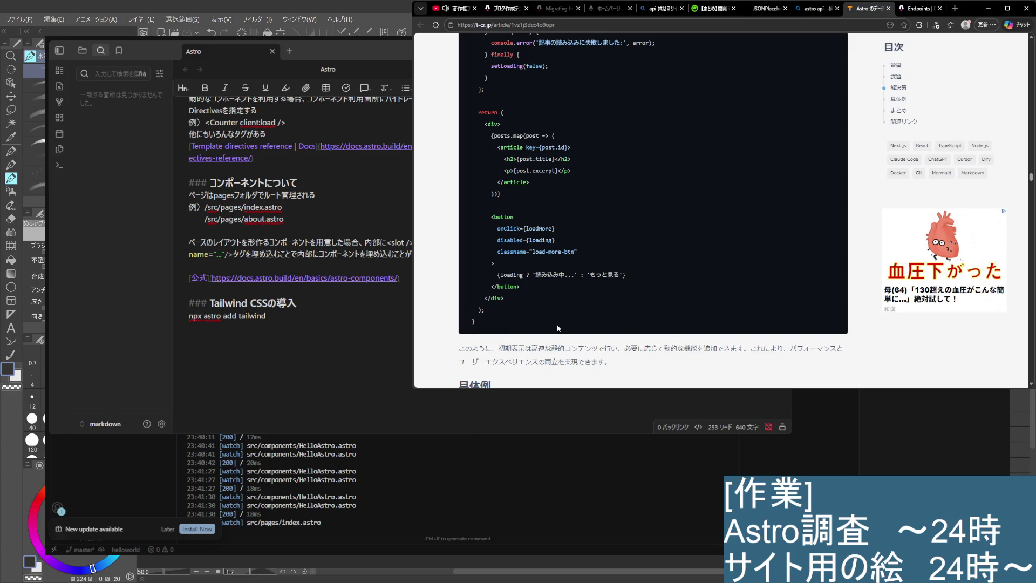
scroll(558, 328, "up", 1)
scroll(557, 328, "up", 3)
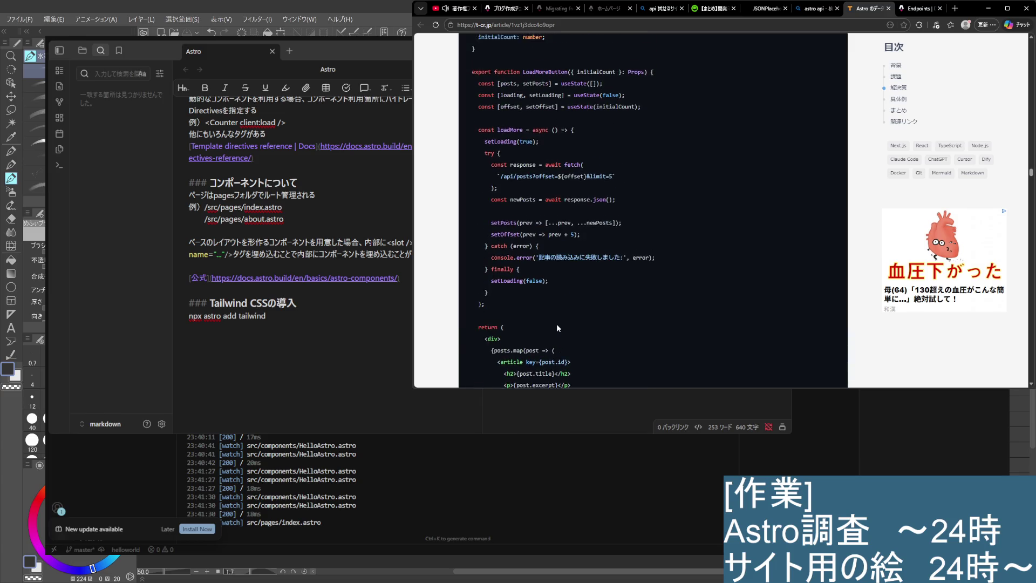
scroll(557, 328, "up", 1)
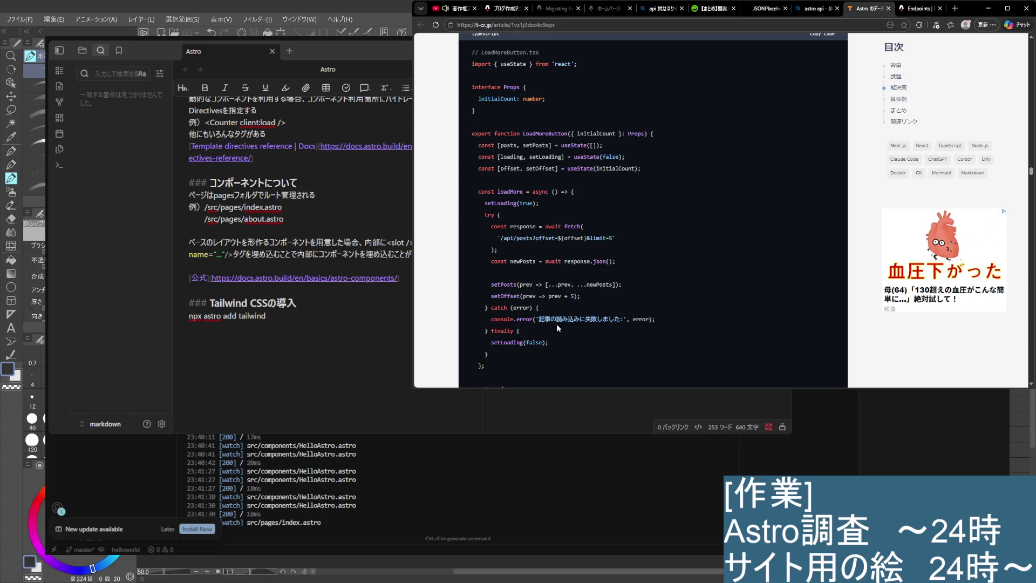
scroll(558, 328, "down", 5)
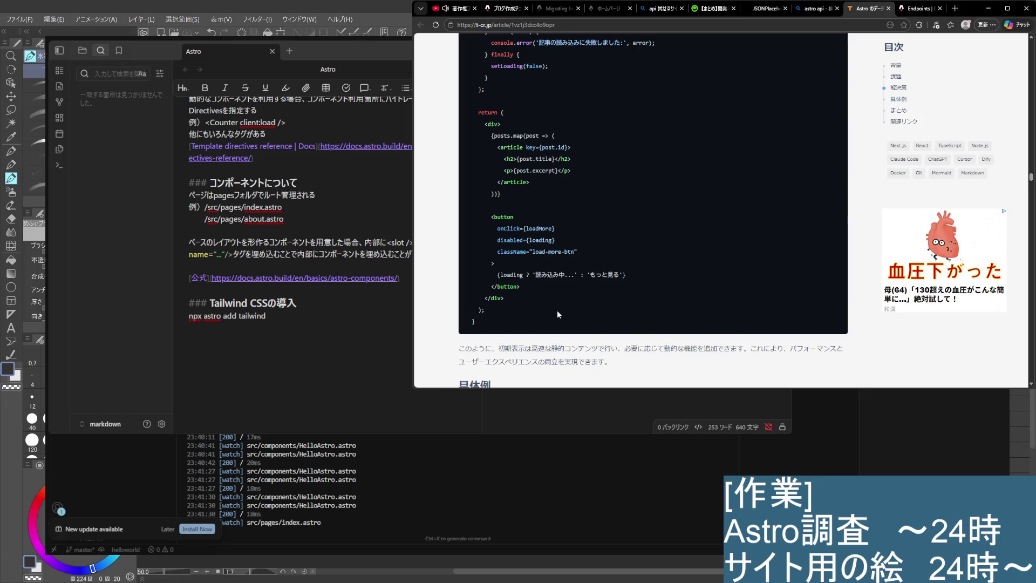
scroll(557, 311, "down", 1)
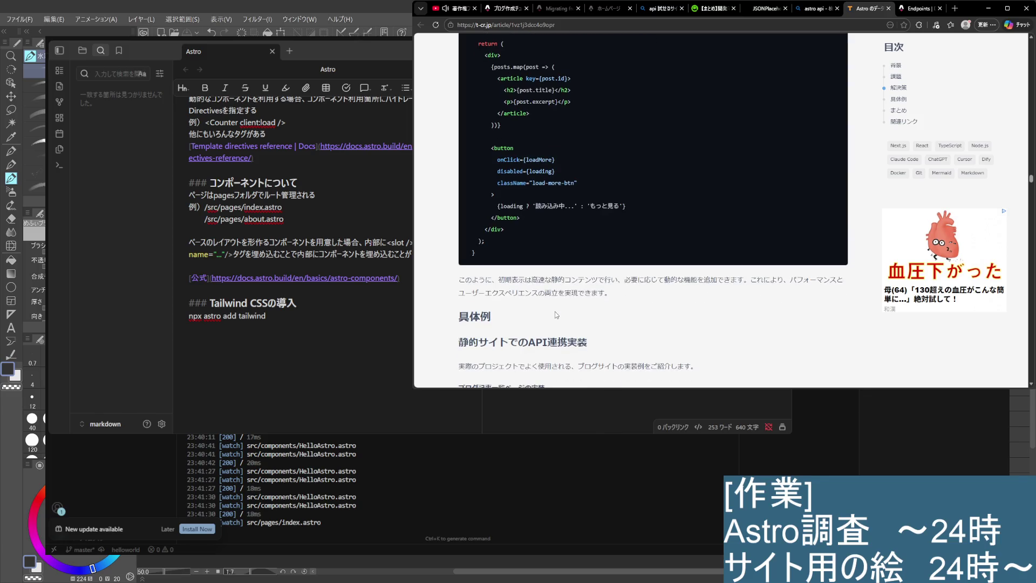
scroll(555, 312, "down", 2)
left_click_drag(459, 204, 577, 204)
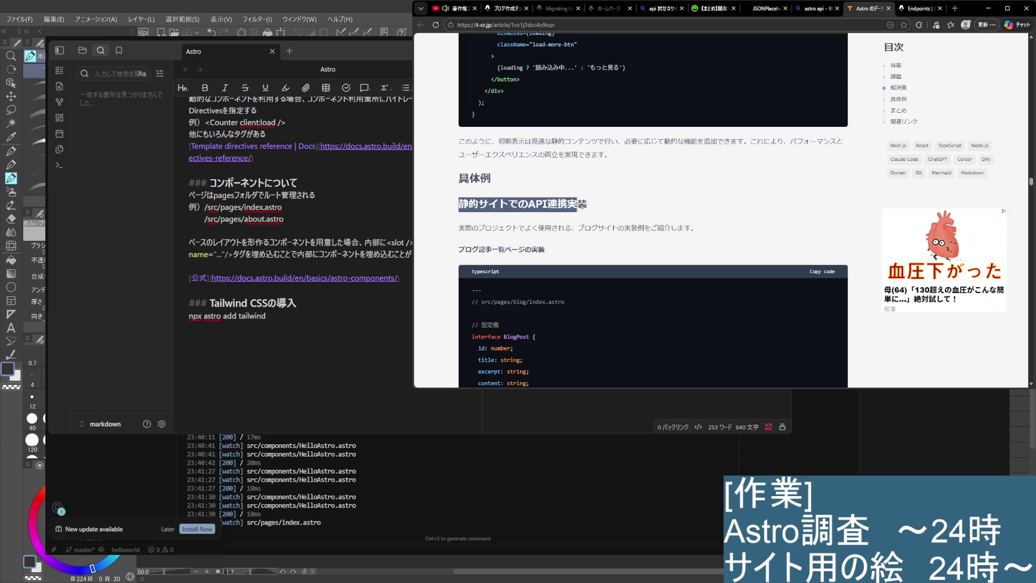
Select the paragraph introducing the blog site example and skim its fetch code lines
left_click(677, 232)
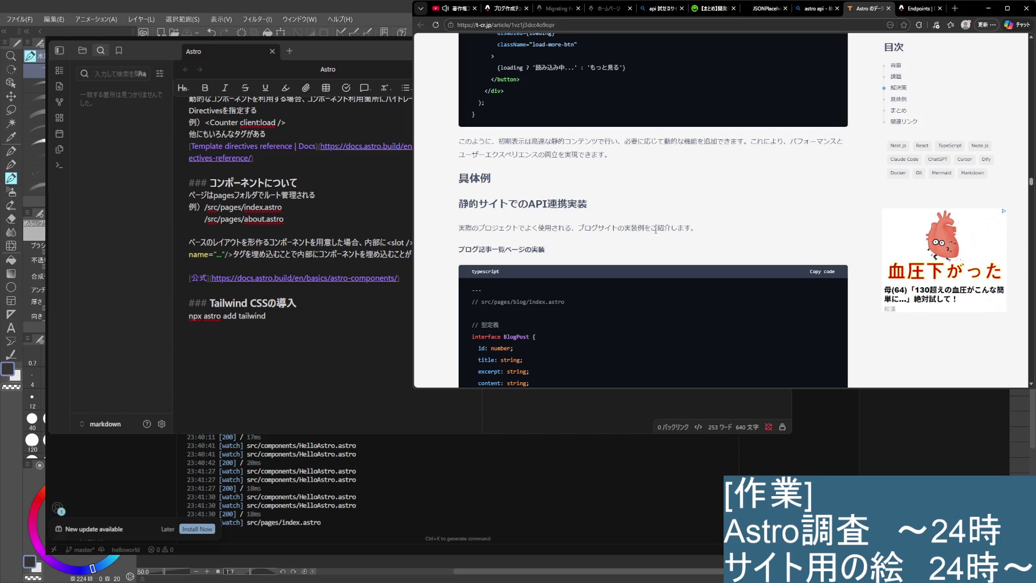
left_click_drag(459, 228, 700, 232)
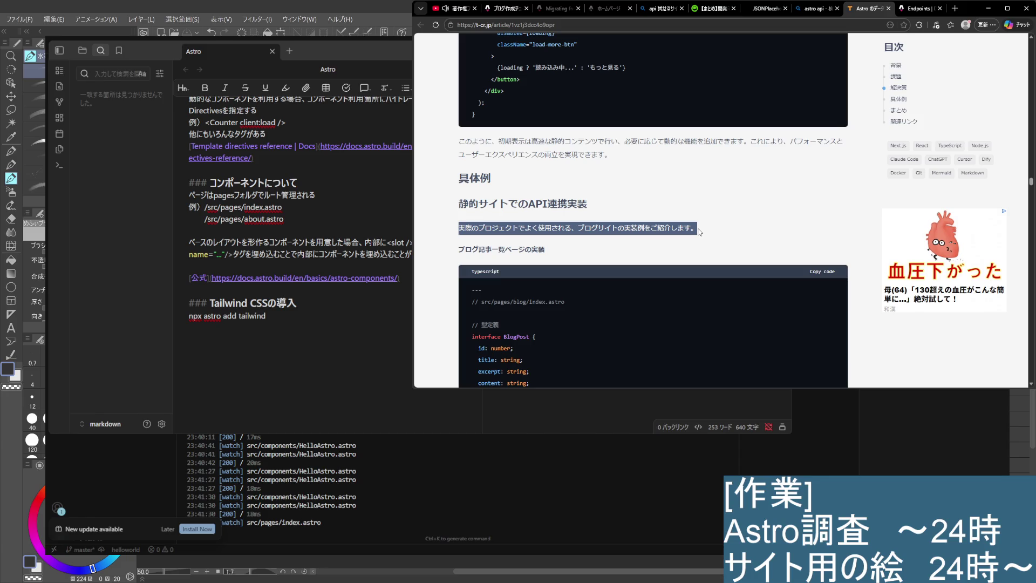
scroll(600, 304, "down", 2)
scroll(615, 313, "down", 3)
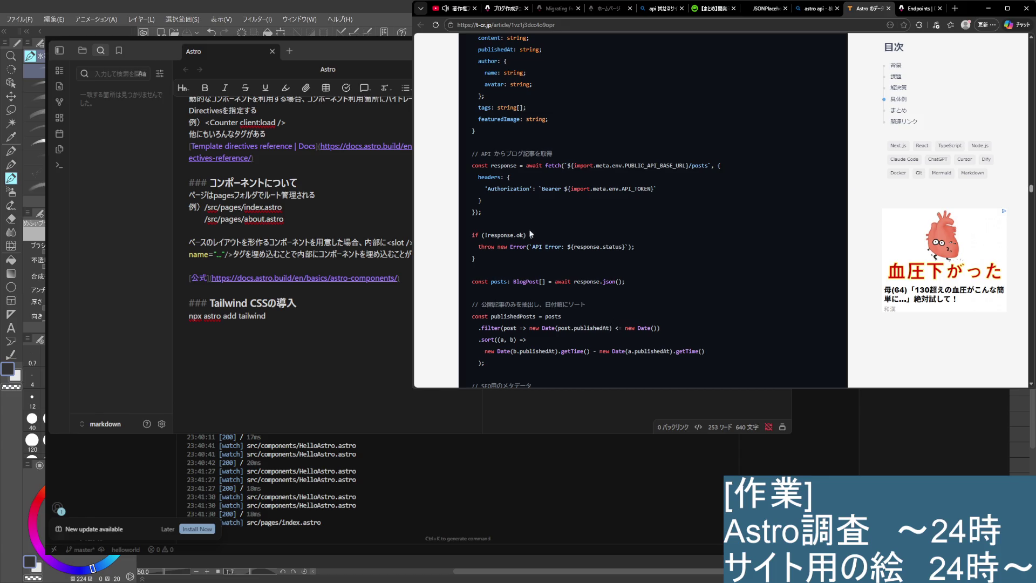
scroll(512, 241, "up", 2)
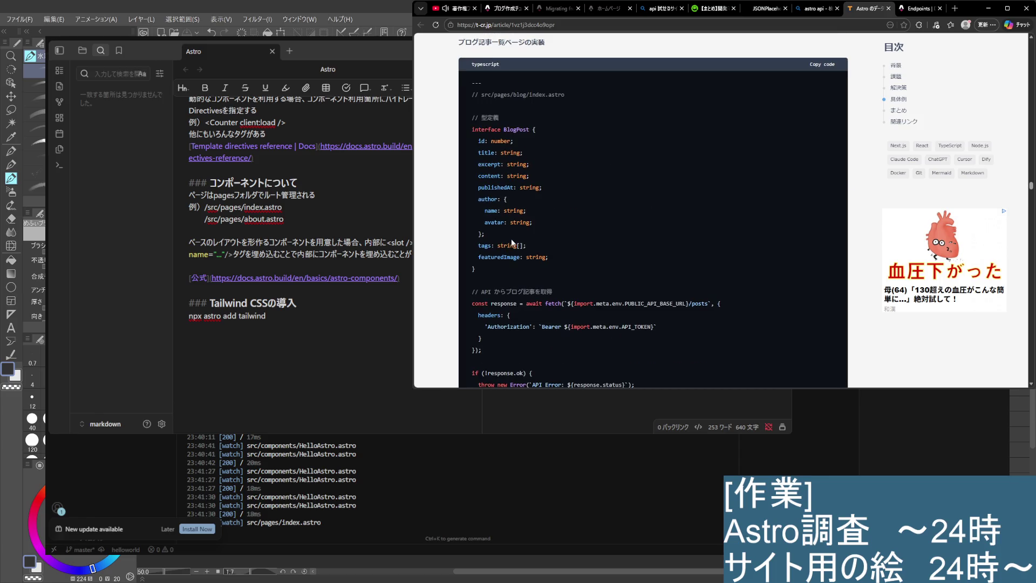
scroll(485, 199, "down", 2)
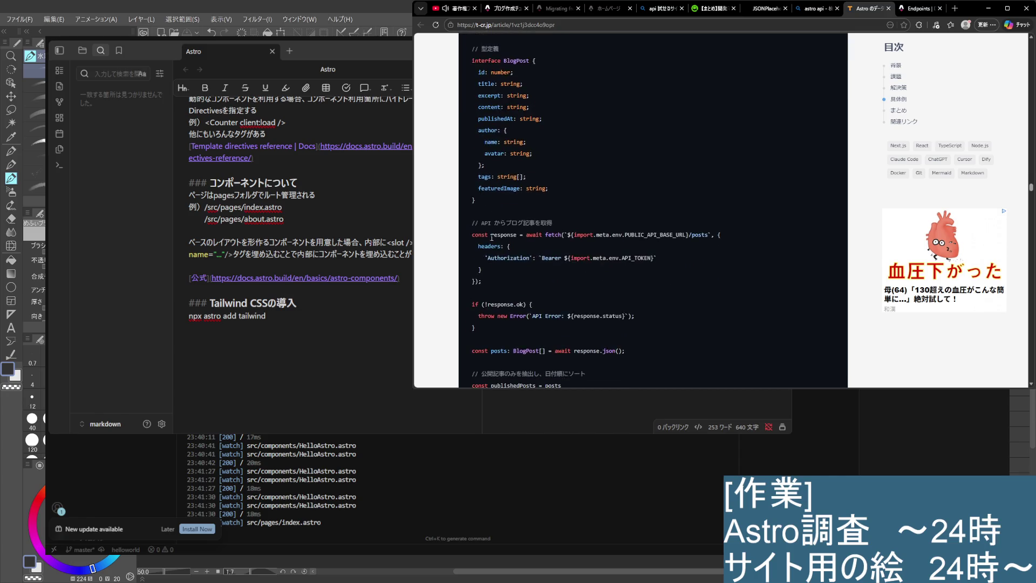
left_click_drag(473, 199, 473, 165)
left_click(491, 203)
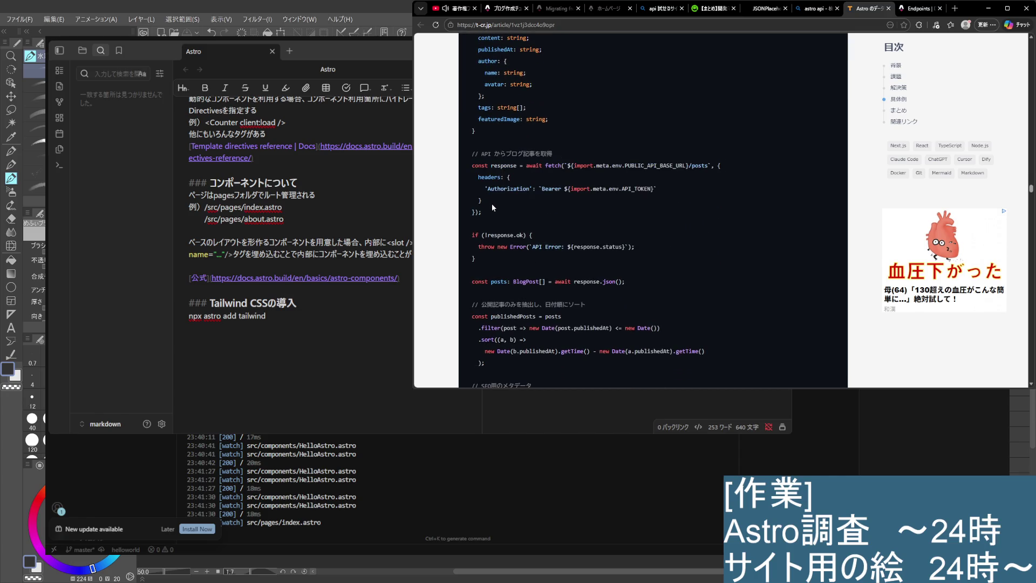
Highlight the response error check, the const posts line, and the publishedPosts sorting code while reading
scroll(489, 242, "down", 1)
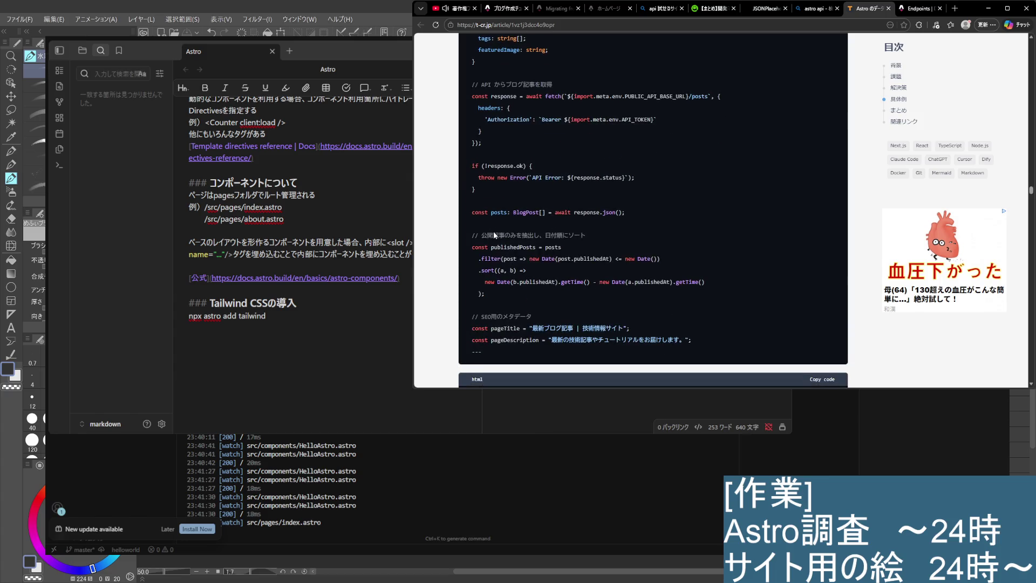
left_click_drag(498, 190, 474, 165)
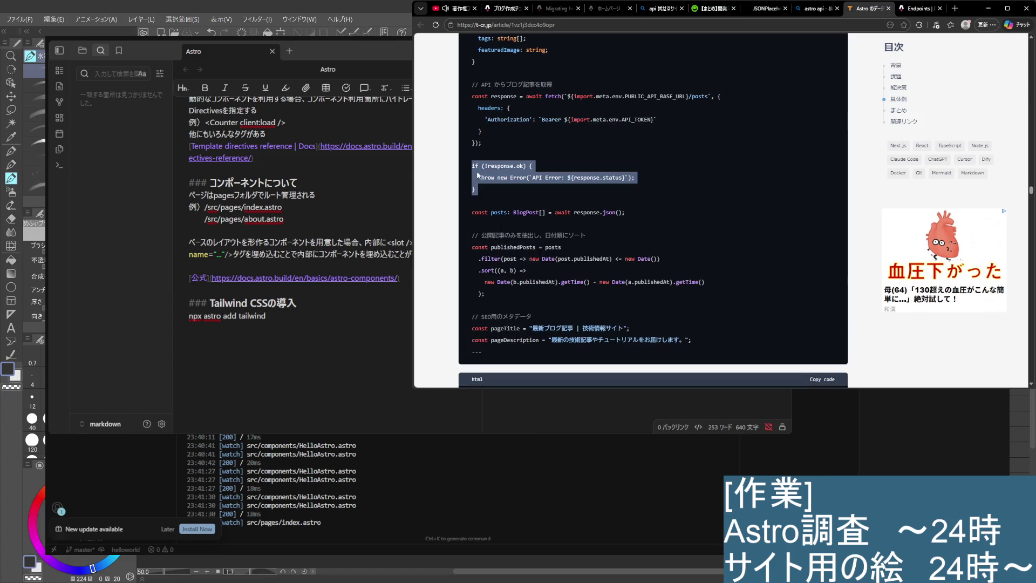
left_click(533, 223)
triple_click(540, 212)
left_click(601, 236)
scroll(596, 254, "down", 1)
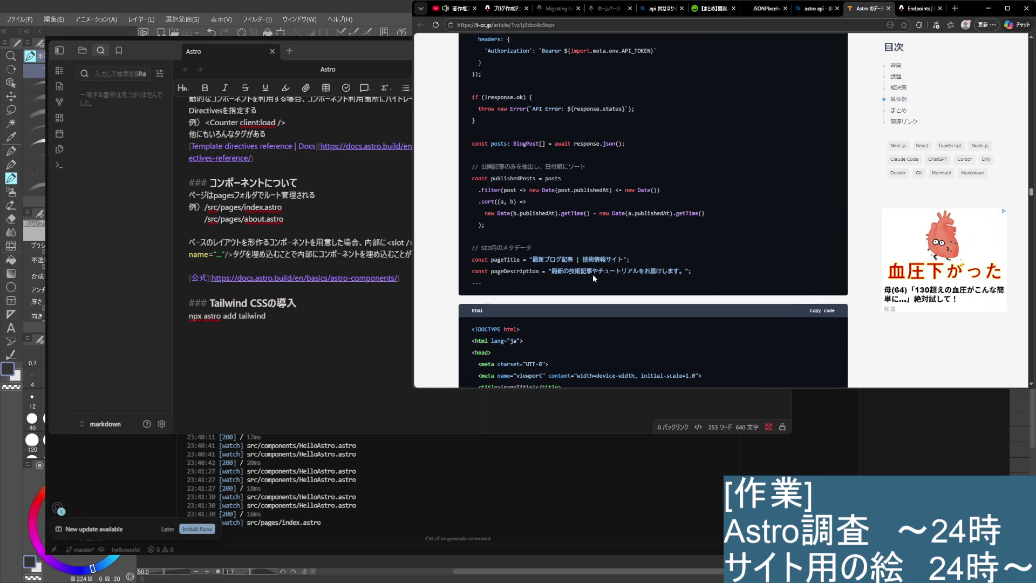
left_click_drag(481, 221, 473, 176)
left_click(516, 214)
Read past the end of the blog-list HTML to the '個別記事ページの動的生成' heading
scroll(517, 220, "down", 4)
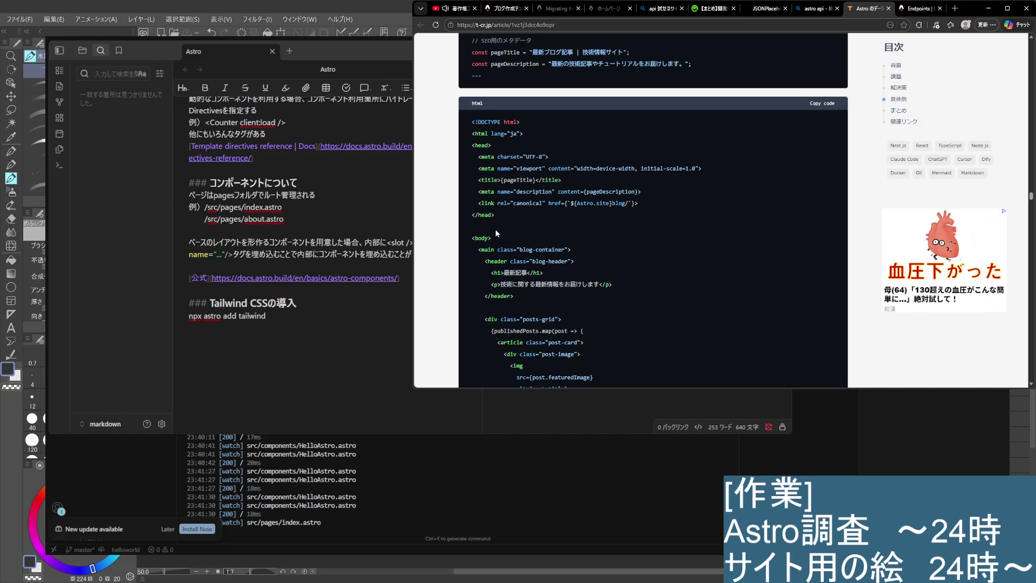
scroll(516, 249, "down", 1)
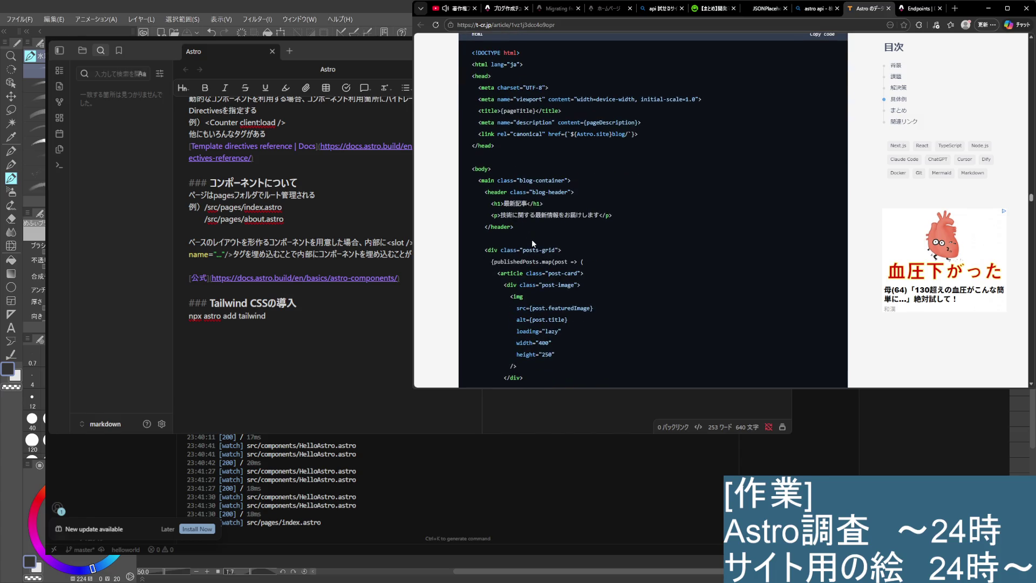
scroll(533, 239, "down", 2)
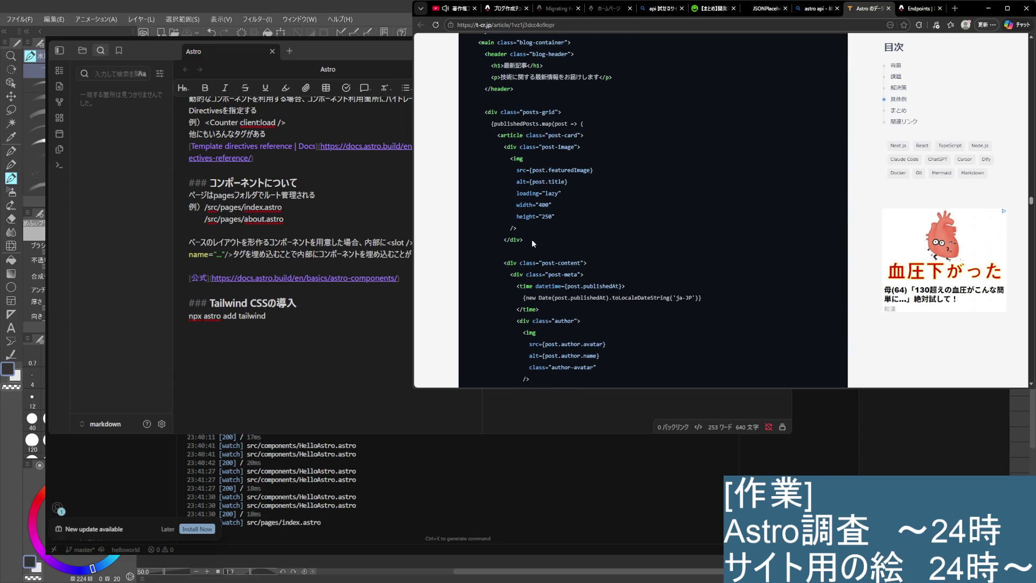
scroll(533, 239, "down", 6)
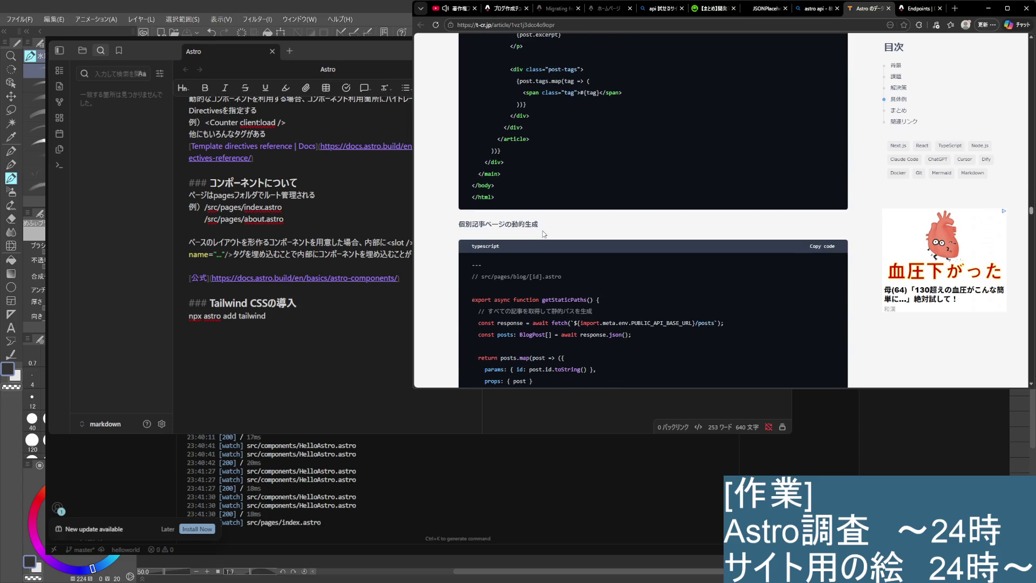
Select and then deselect getStaticPaths in the individual post page example
scroll(544, 234, "down", 2)
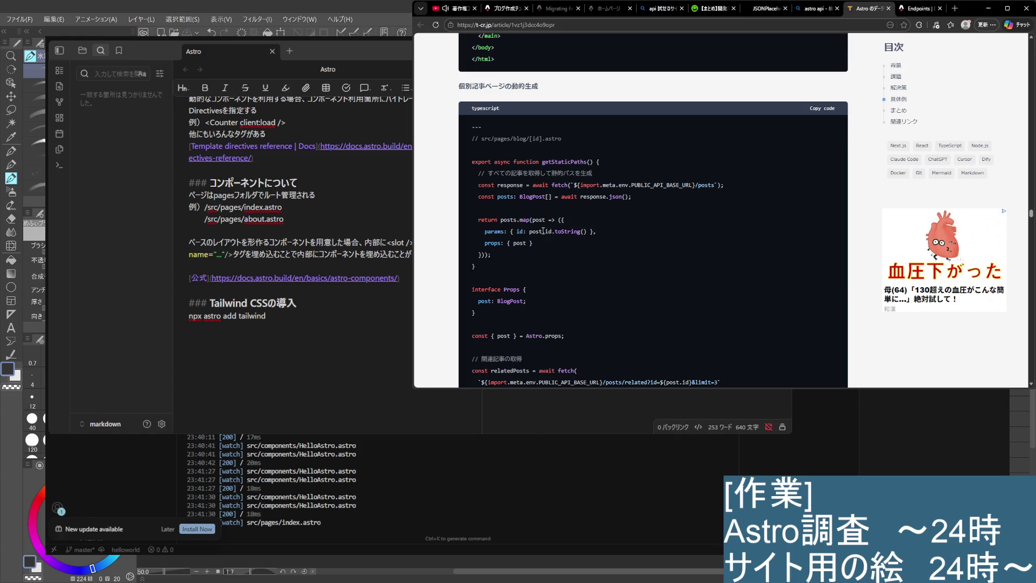
double_click(564, 162)
scroll(548, 224, "down", 1)
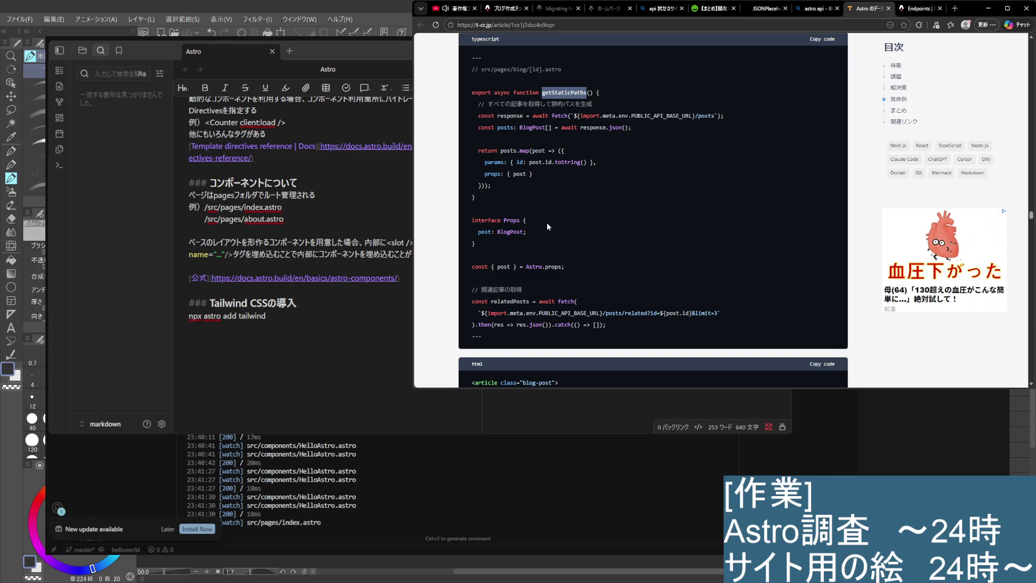
left_click(522, 269)
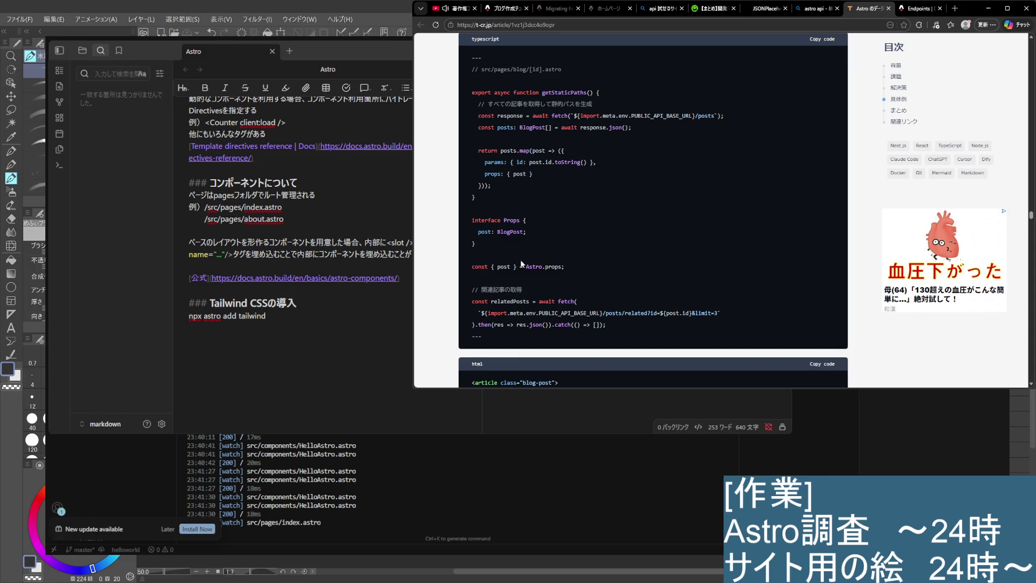
Read down through the article's remaining data-fetching code examples
scroll(522, 264, "down", 3)
scroll(522, 259, "down", 3)
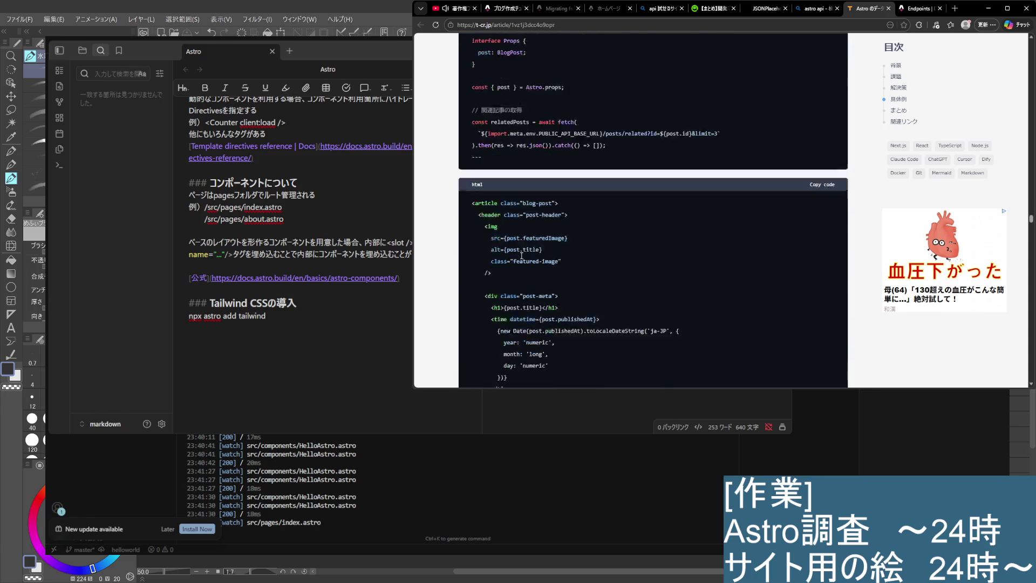
scroll(522, 256, "down", 3)
scroll(521, 257, "down", 3)
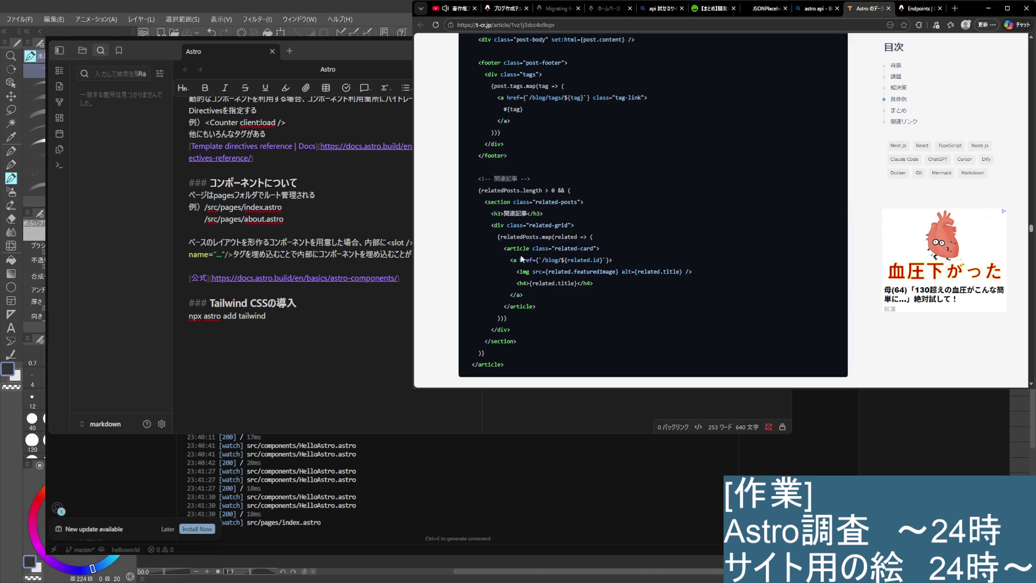
scroll(521, 258, "down", 4)
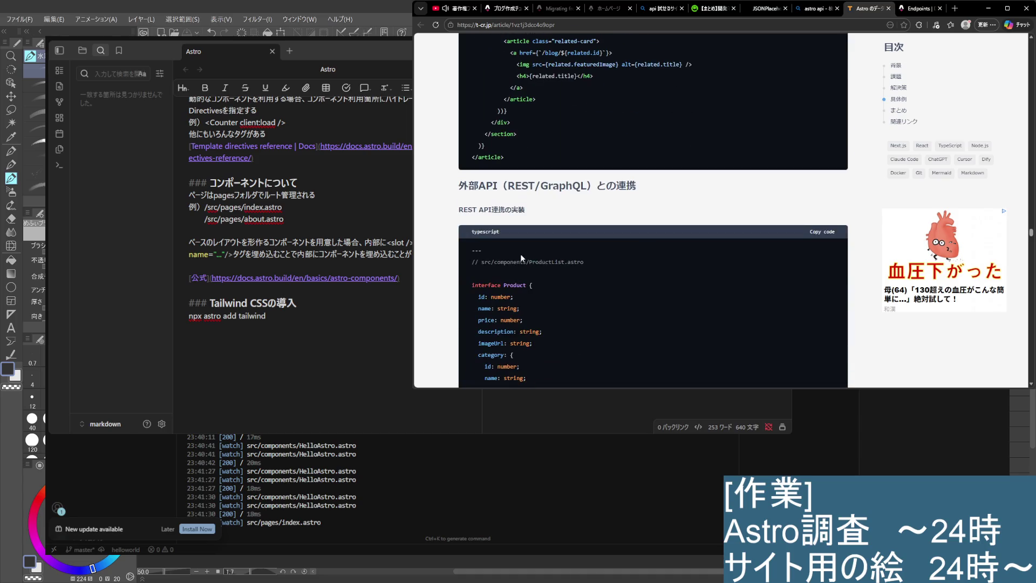
scroll(521, 258, "down", 3)
scroll(520, 254, "down", 1)
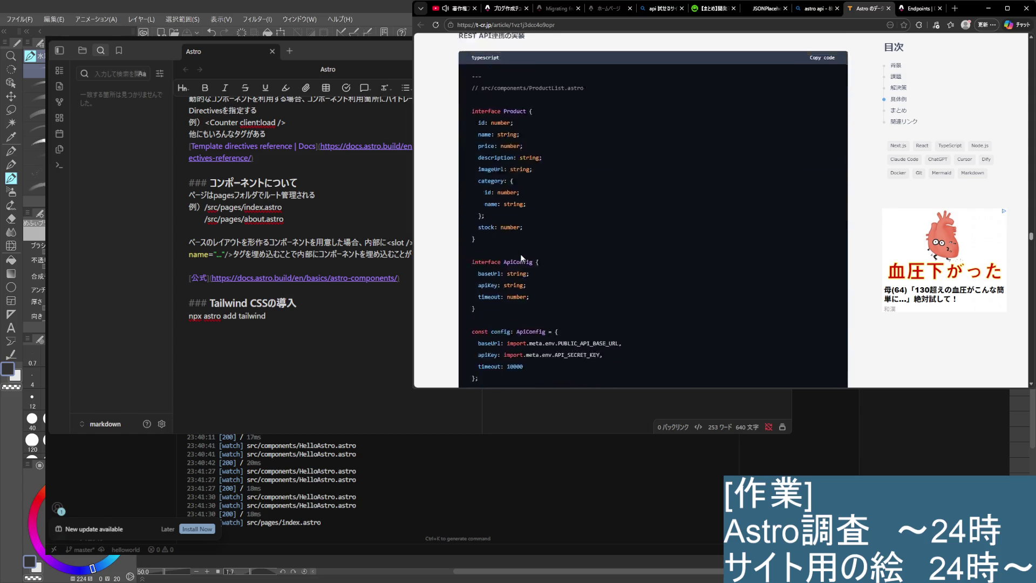
scroll(520, 254, "up", 1)
scroll(521, 254, "down", 3)
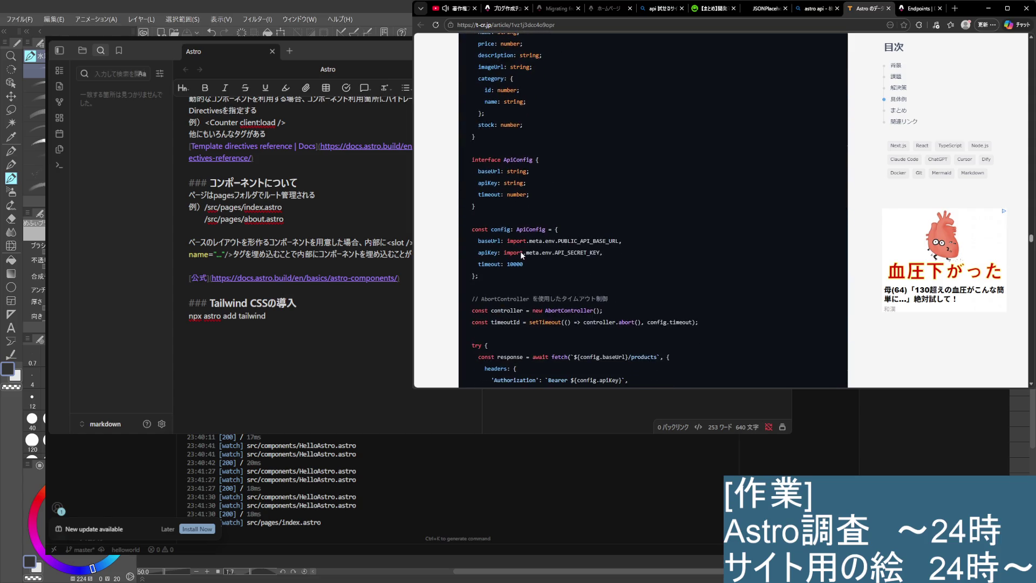
scroll(521, 253, "down", 3)
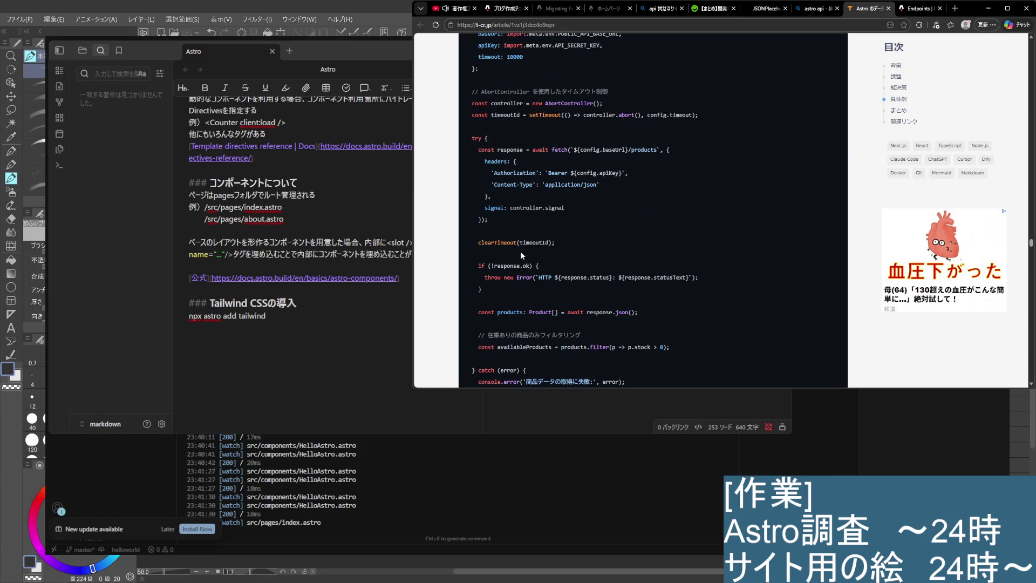
scroll(521, 255, "down", 1)
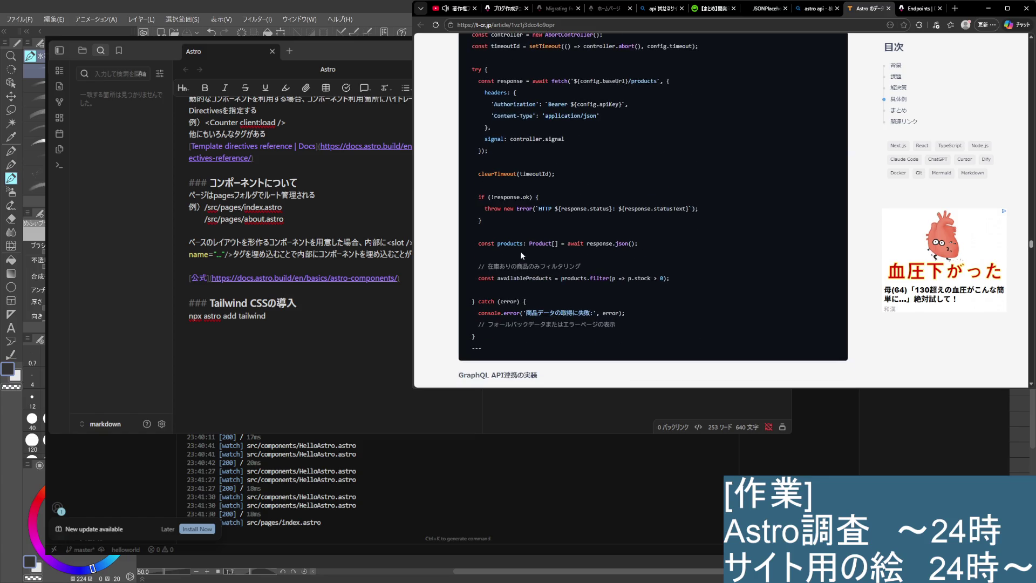
scroll(520, 254, "down", 2)
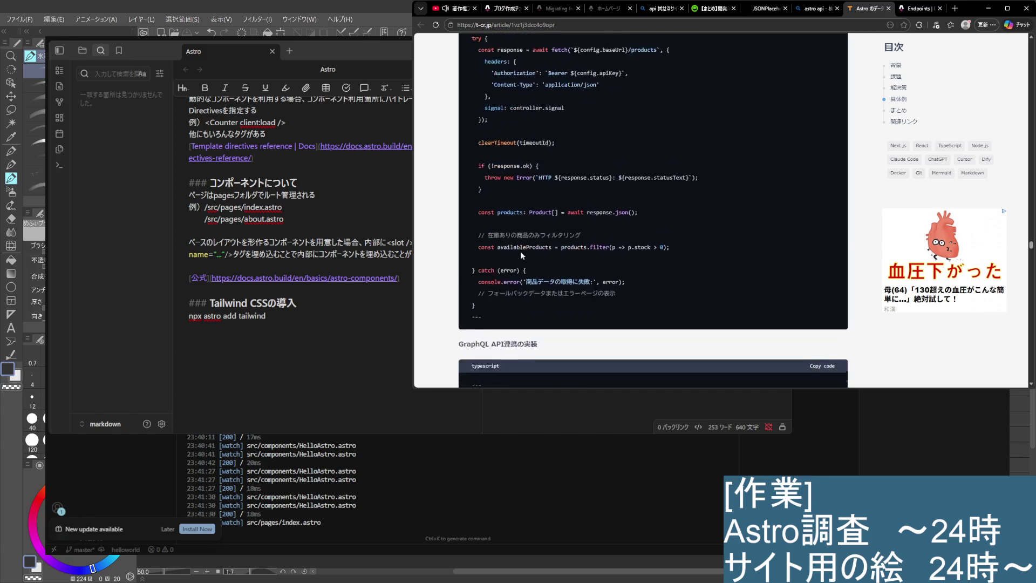
scroll(520, 254, "down", 2)
scroll(520, 254, "down", 3)
scroll(521, 254, "down", 5)
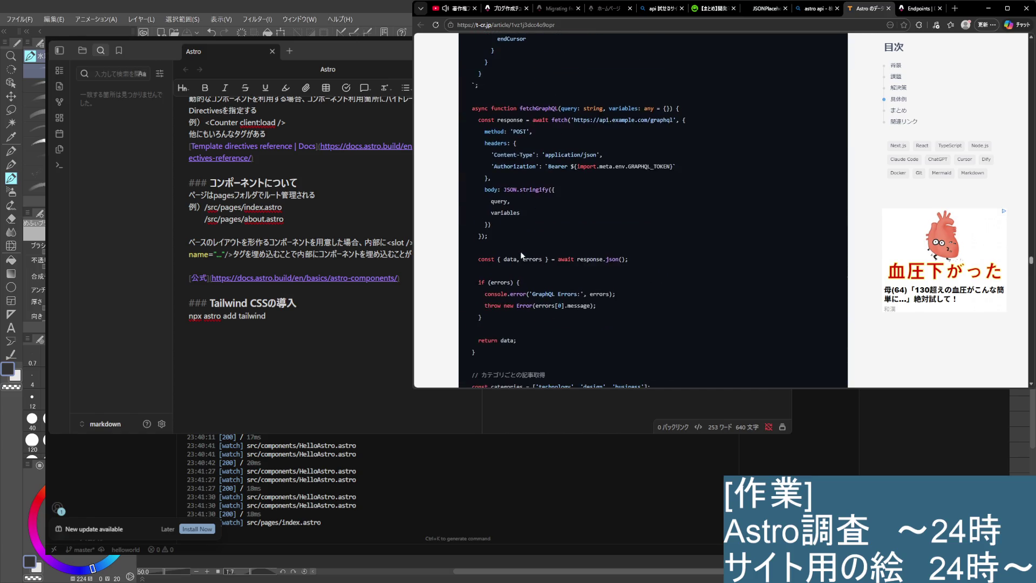
scroll(521, 255, "down", 3)
scroll(521, 254, "down", 3)
scroll(522, 252, "down", 1)
scroll(522, 252, "down", 2)
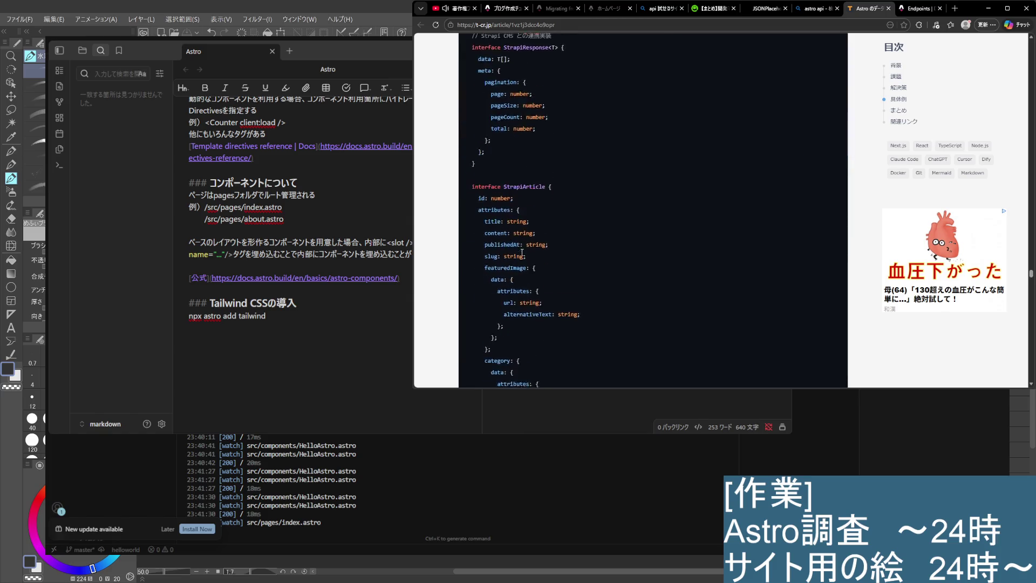
scroll(522, 252, "down", 1)
Continue past the ErrorBoundary error-display component and its styles to the 'まとめ' section
scroll(522, 252, "up", 3)
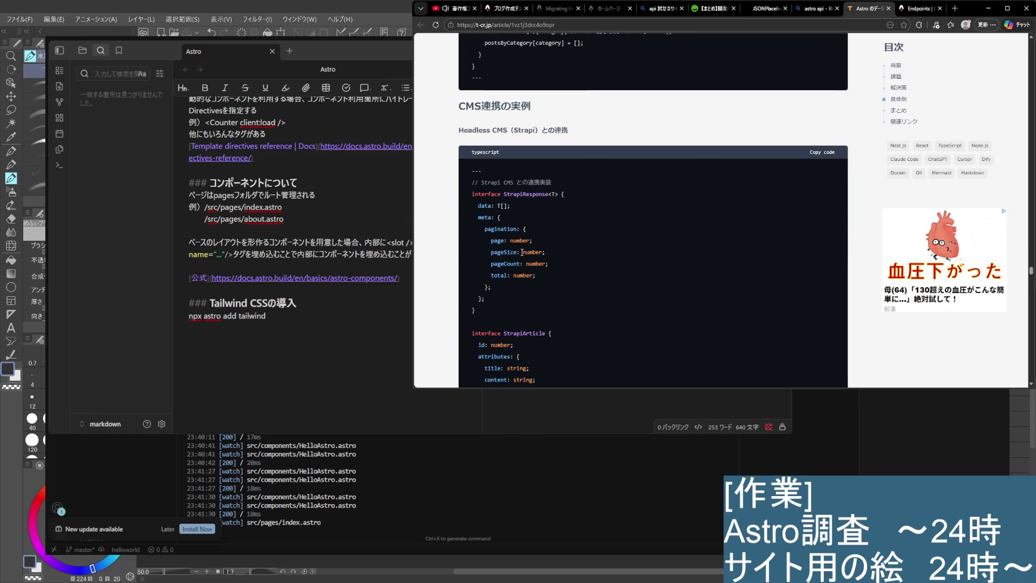
scroll(522, 252, "down", 2)
scroll(522, 252, "down", 2)
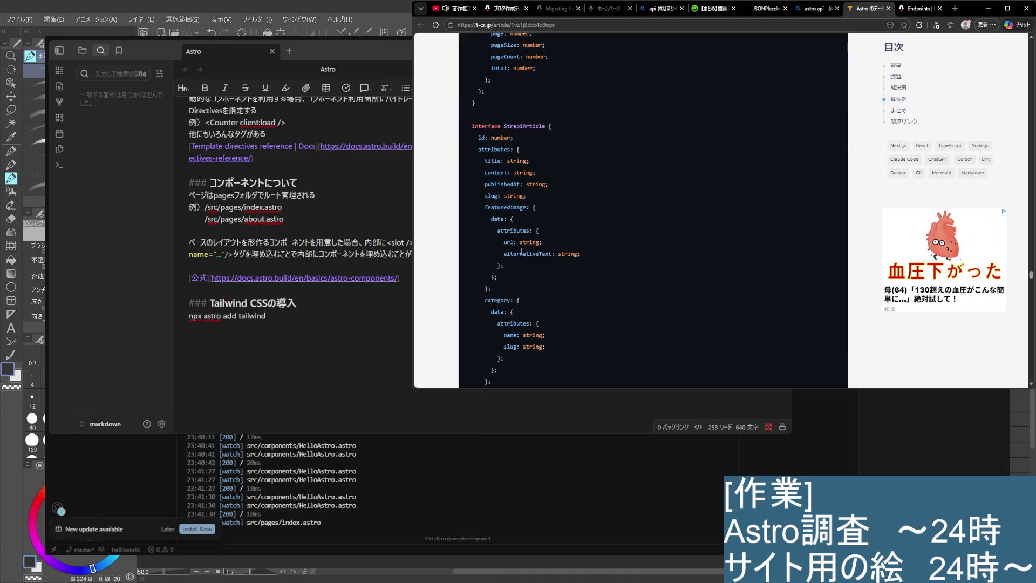
scroll(522, 252, "down", 3)
scroll(521, 252, "up", 3)
scroll(522, 252, "down", 4)
scroll(521, 252, "down", 3)
scroll(521, 250, "down", 3)
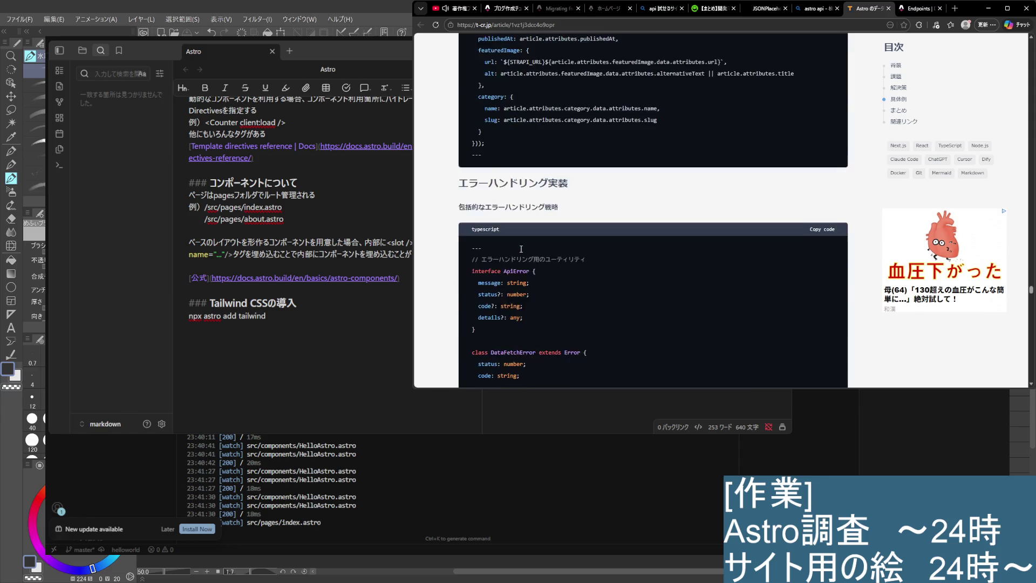
scroll(521, 249, "down", 3)
scroll(522, 250, "up", 3)
scroll(520, 249, "down", 3)
scroll(520, 248, "down", 3)
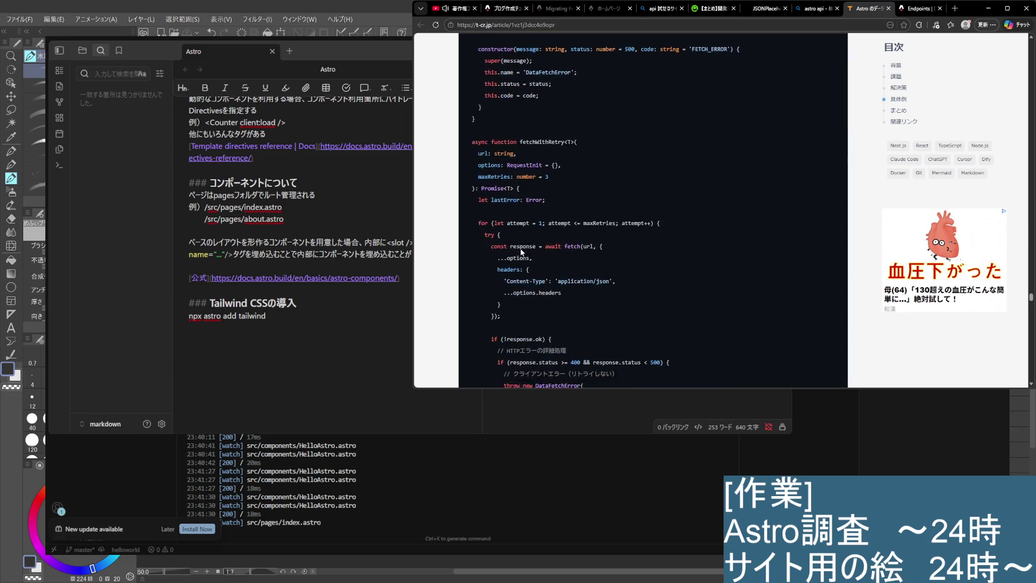
scroll(521, 251, "down", 3)
scroll(521, 252, "down", 3)
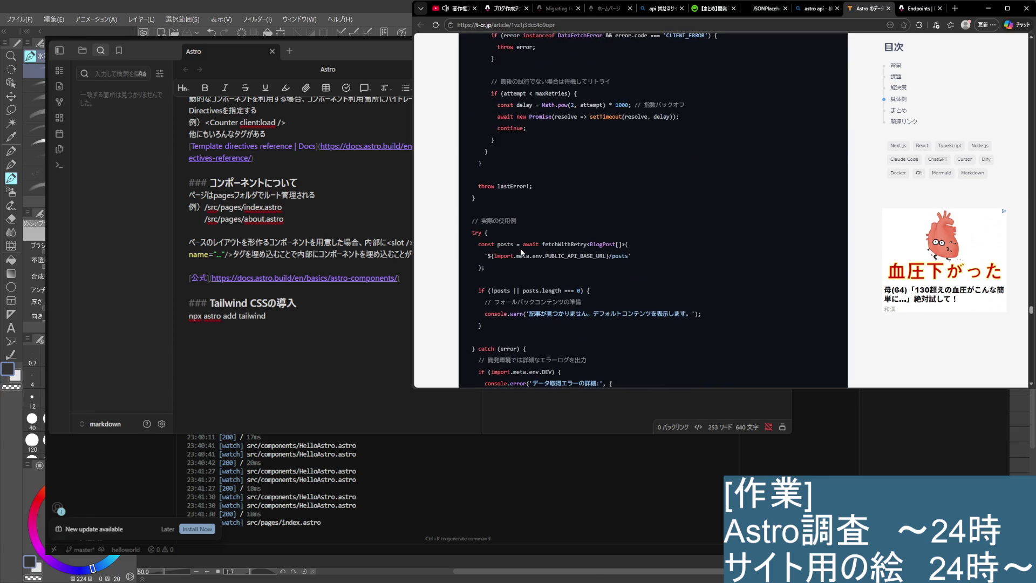
scroll(522, 251, "down", 3)
scroll(522, 250, "down", 3)
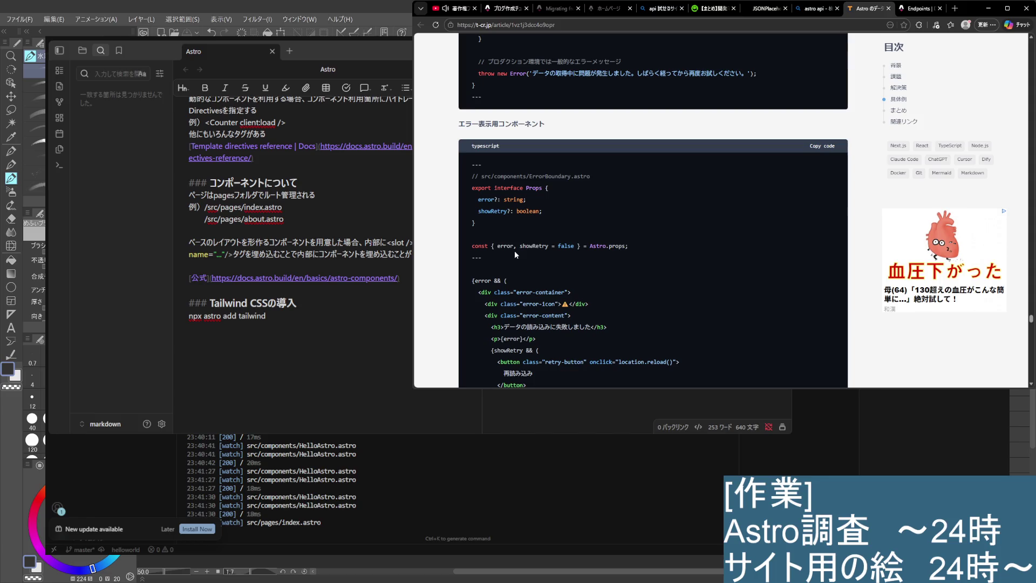
scroll(583, 297, "down", 1)
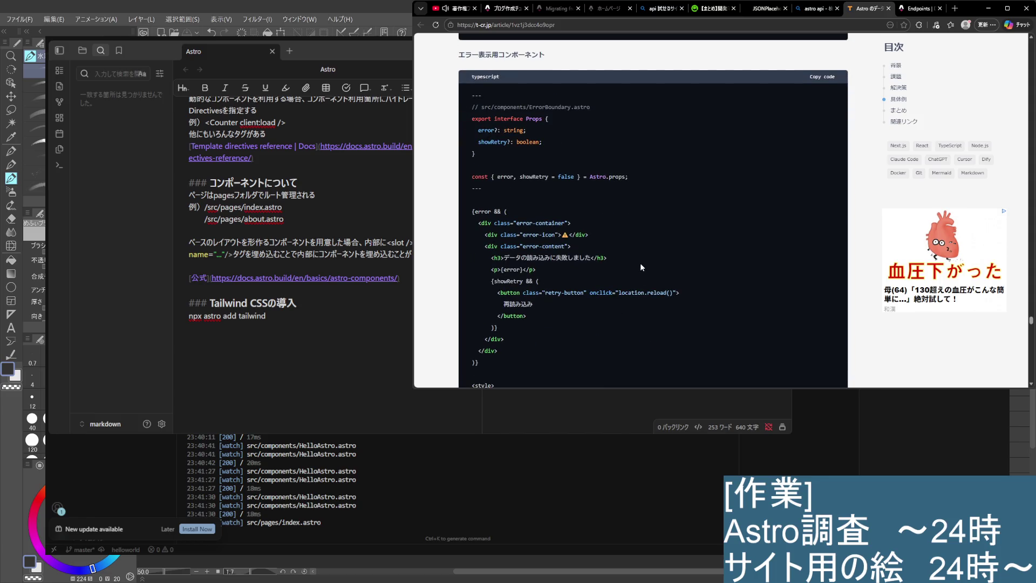
scroll(640, 265, "down", 1)
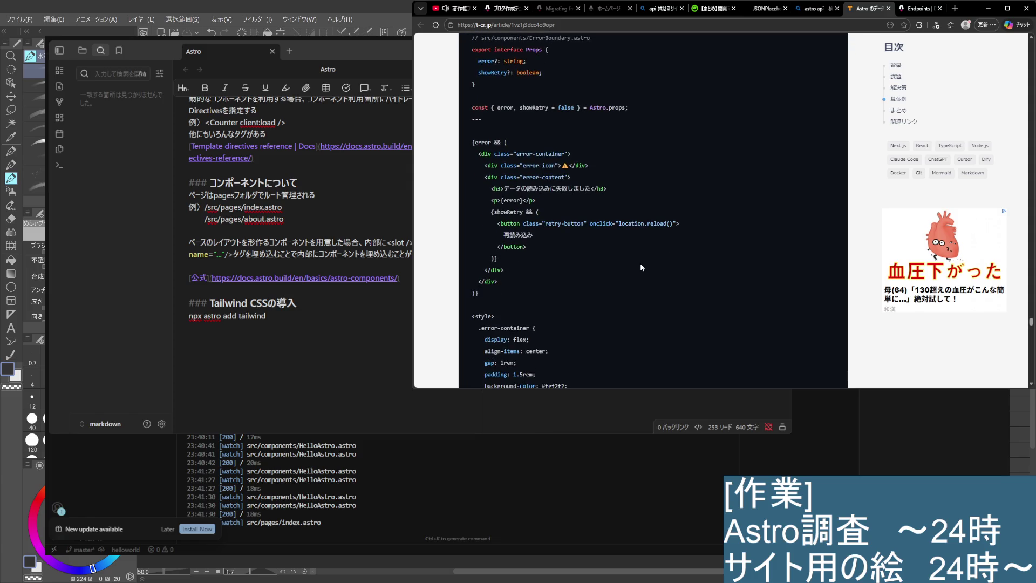
scroll(640, 272, "down", 1)
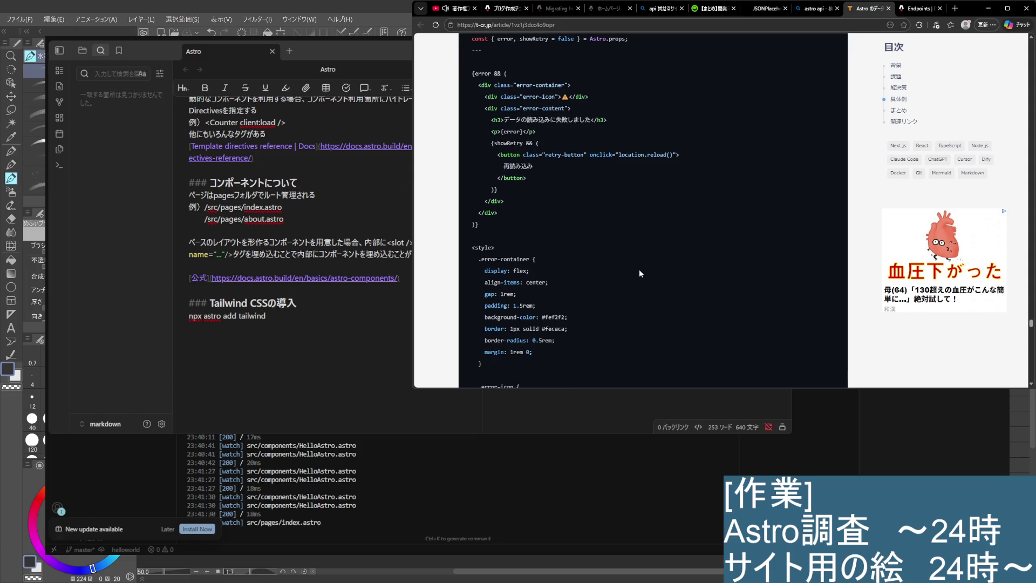
scroll(638, 271, "down", 3)
scroll(636, 274, "down", 5)
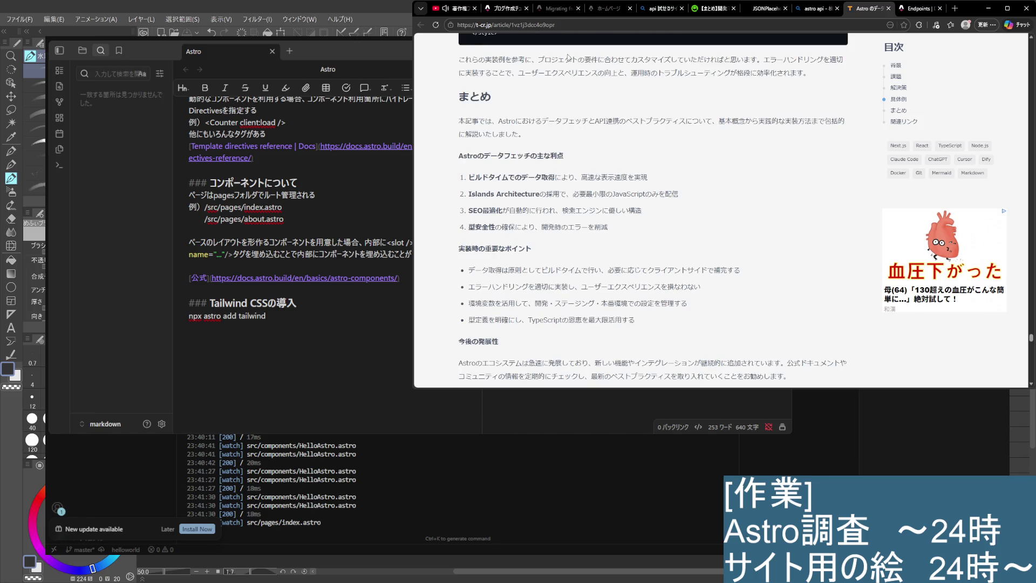
Read down the Astro article, highlighting and then clearing two lines of text
mouse_move(545, 59)
left_mouse_down()
mouse_move(731, 60)
mouse_move(811, 74)
left_mouse_up()
left_click(792, 98)
scroll(513, 267, "down", 1)
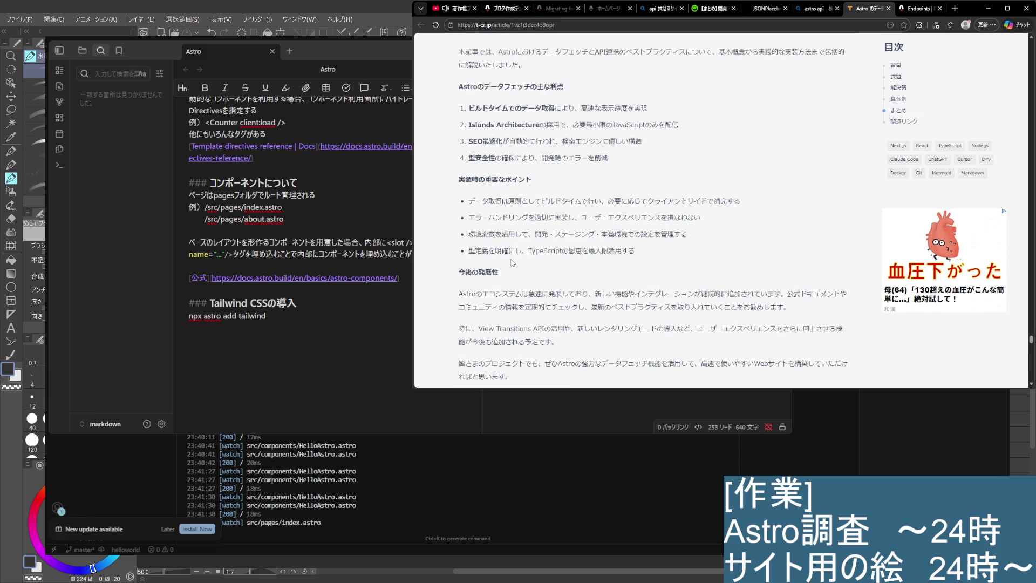
scroll(513, 263, "down", 1)
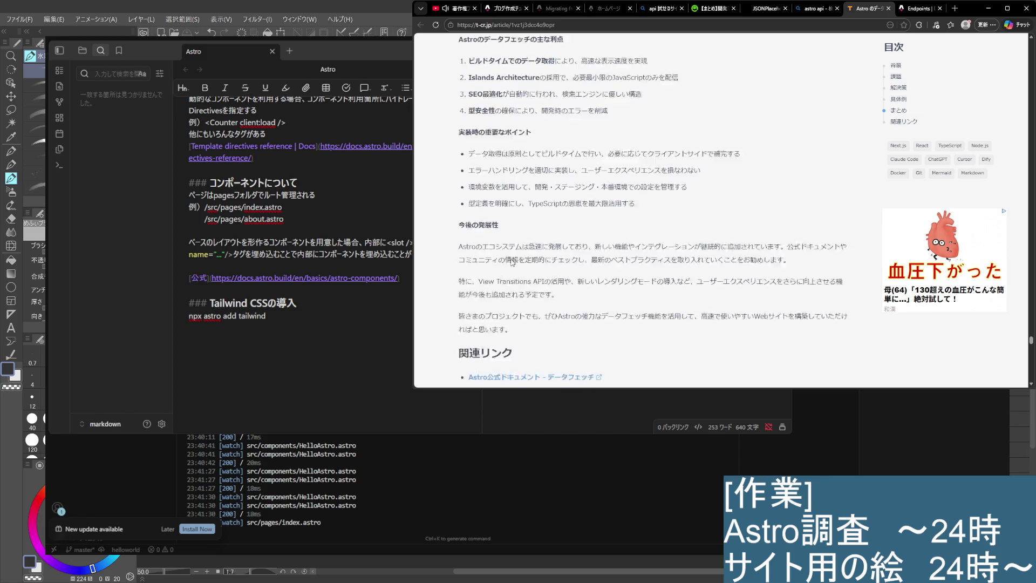
left_click_drag(509, 224, 825, 233)
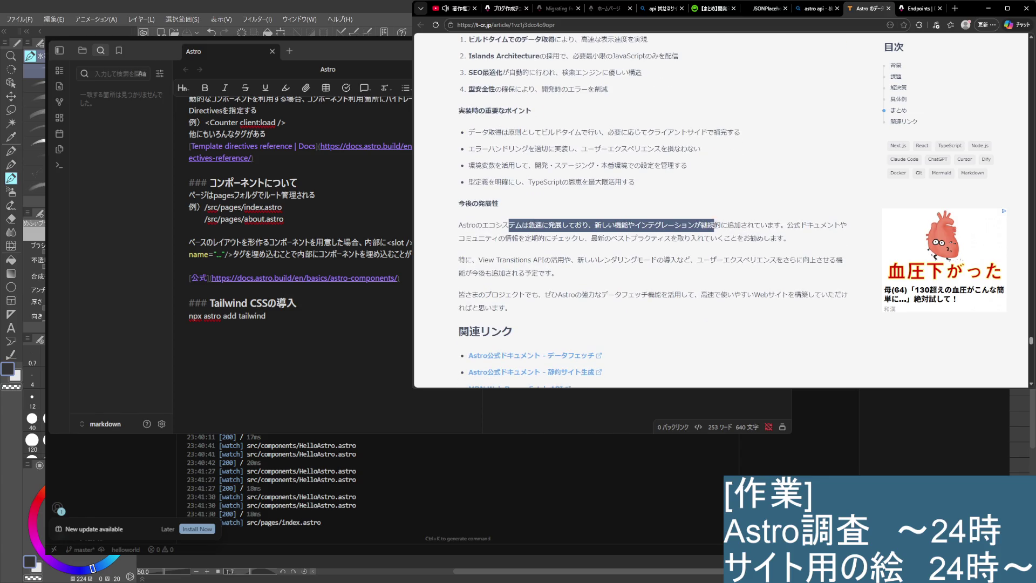
left_click(825, 233)
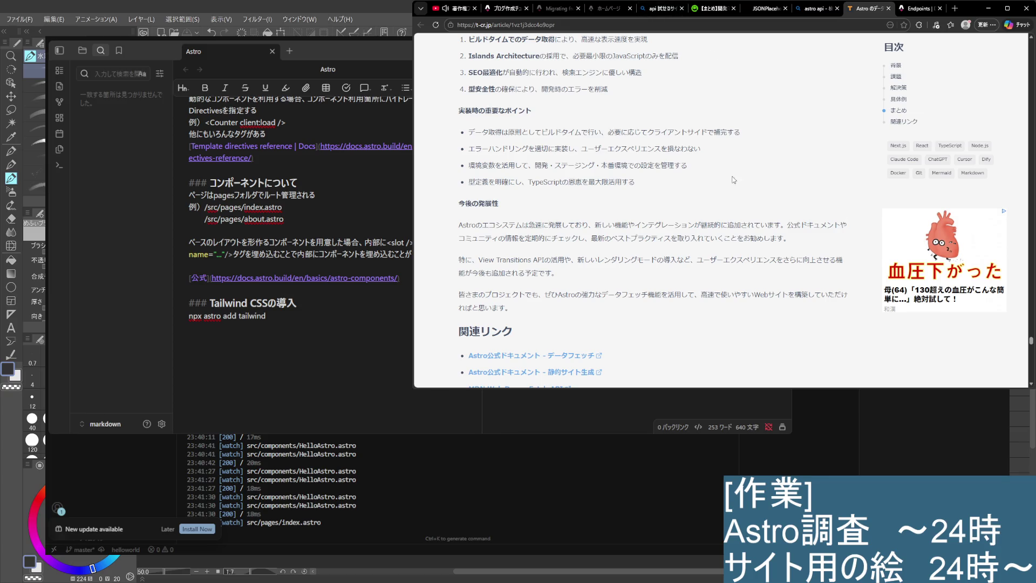
Scroll to the article's end, return to the 個別記事ページの動的生成 code, and select getStaticPaths
scroll(734, 180, "up", 1)
scroll(732, 140, "down", 3)
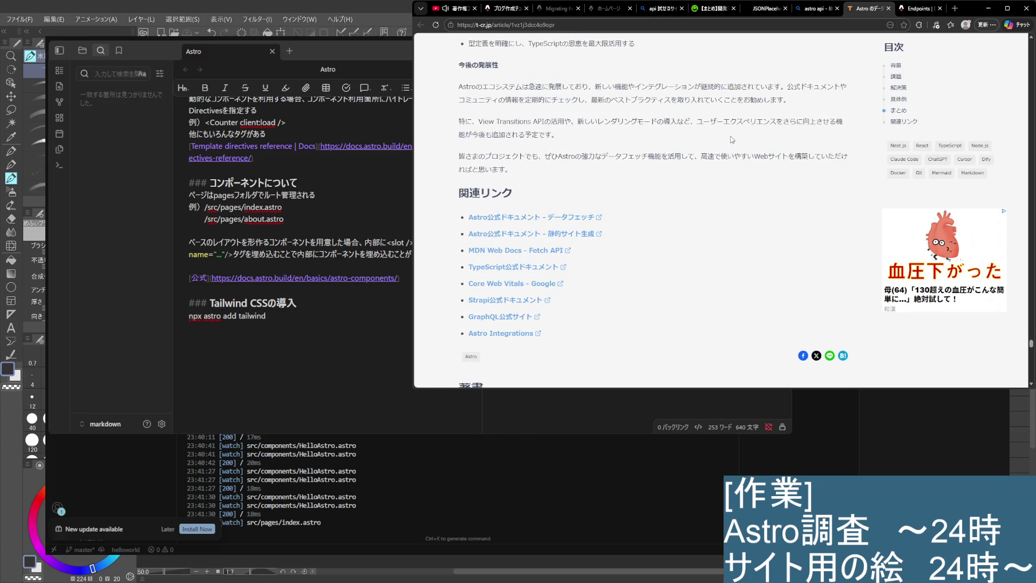
scroll(732, 140, "down", 3)
scroll(729, 143, "down", 1)
scroll(726, 146, "down", 2)
scroll(720, 149, "down", 4)
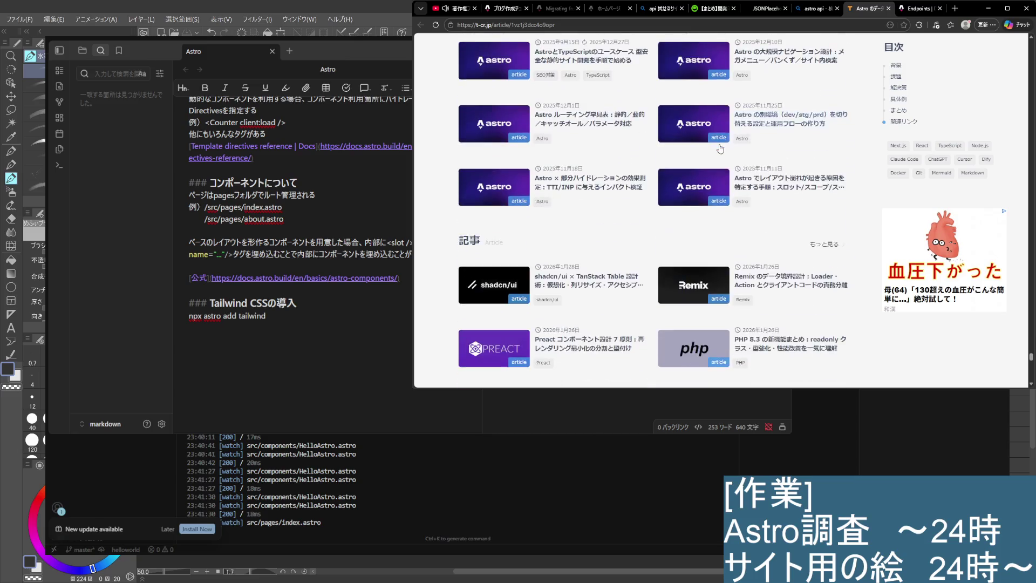
scroll(720, 149, "down", 3)
scroll(701, 168, "up", 10)
scroll(683, 184, "up", 8)
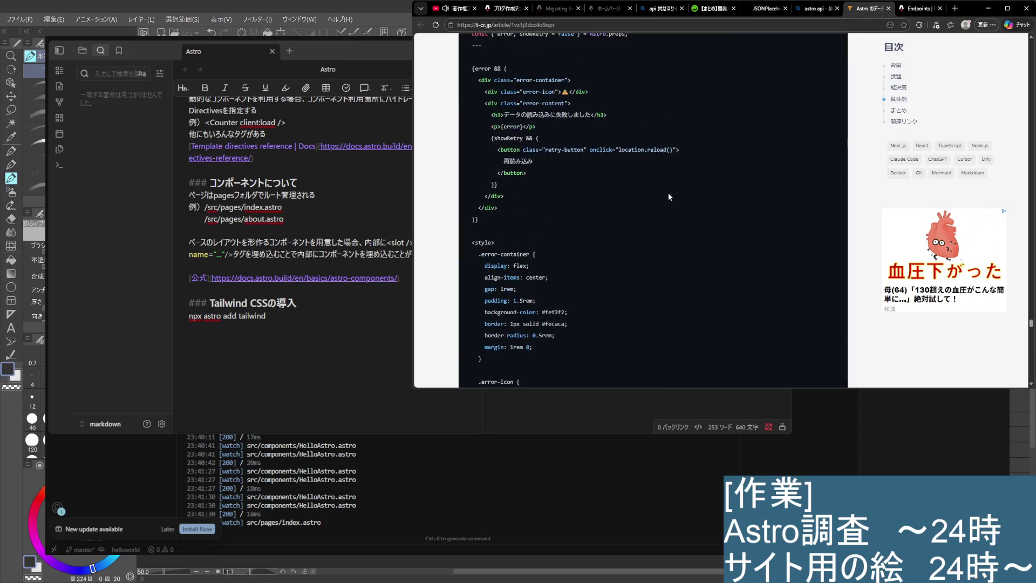
scroll(664, 189, "up", 3)
scroll(659, 180, "up", 3)
scroll(656, 184, "up", 3)
scroll(642, 194, "up", 3)
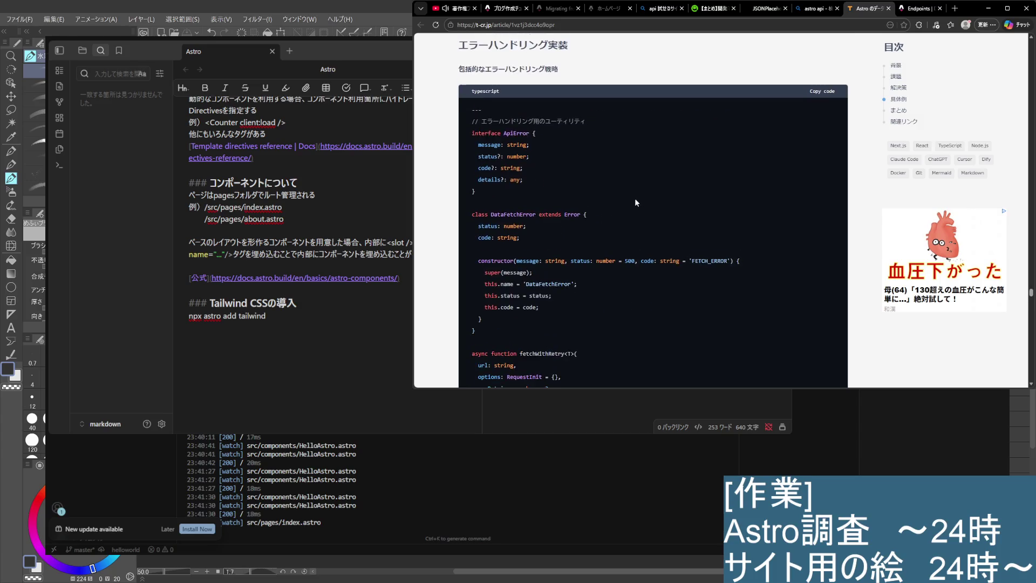
scroll(618, 214, "up", 2)
scroll(617, 216, "up", 8)
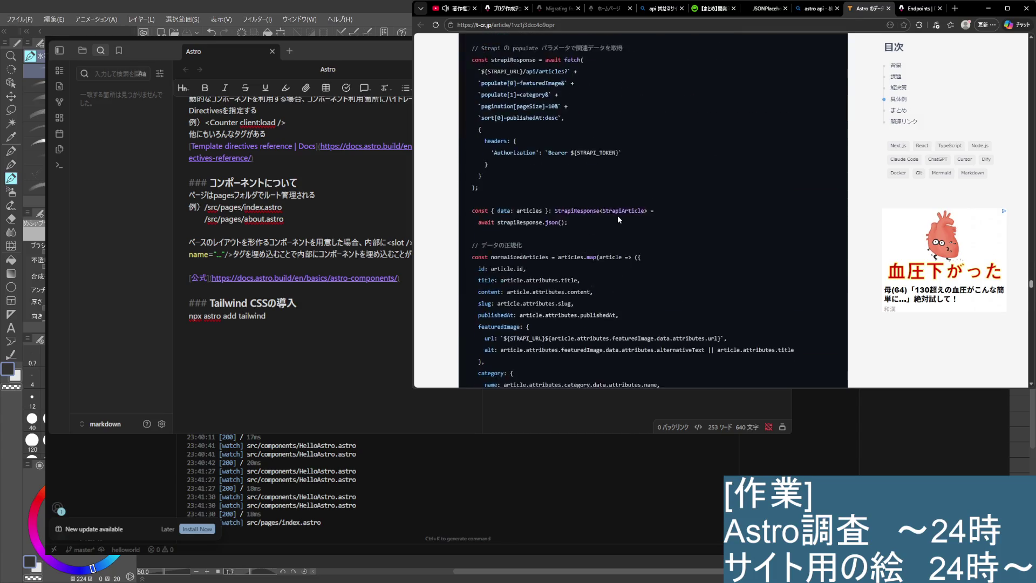
scroll(615, 215, "up", 2)
scroll(621, 212, "up", 3)
scroll(623, 210, "up", 3)
scroll(621, 212, "up", 3)
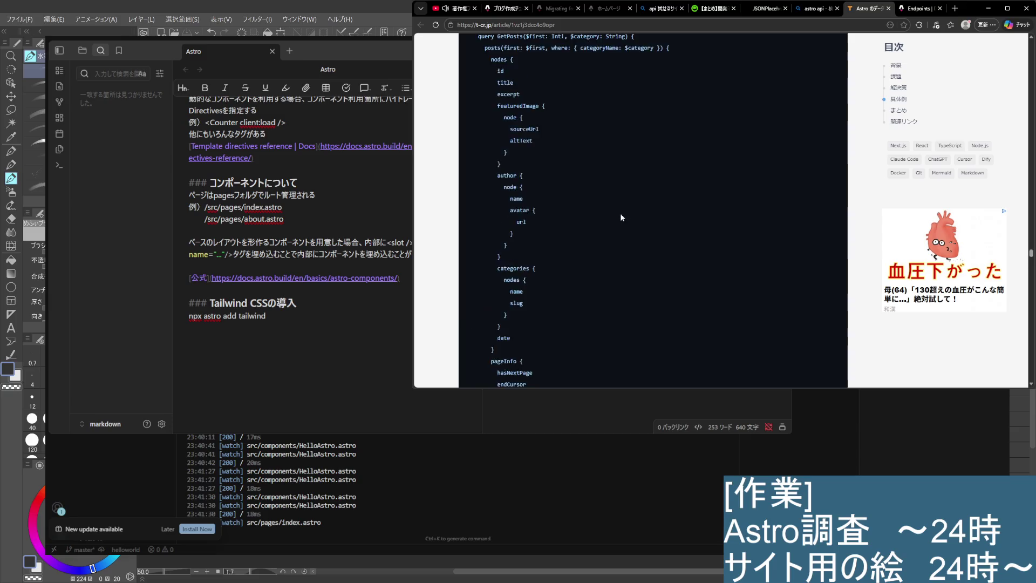
scroll(620, 215, "up", 3)
scroll(618, 221, "up", 3)
scroll(618, 221, "up", 3)
scroll(618, 219, "up", 3)
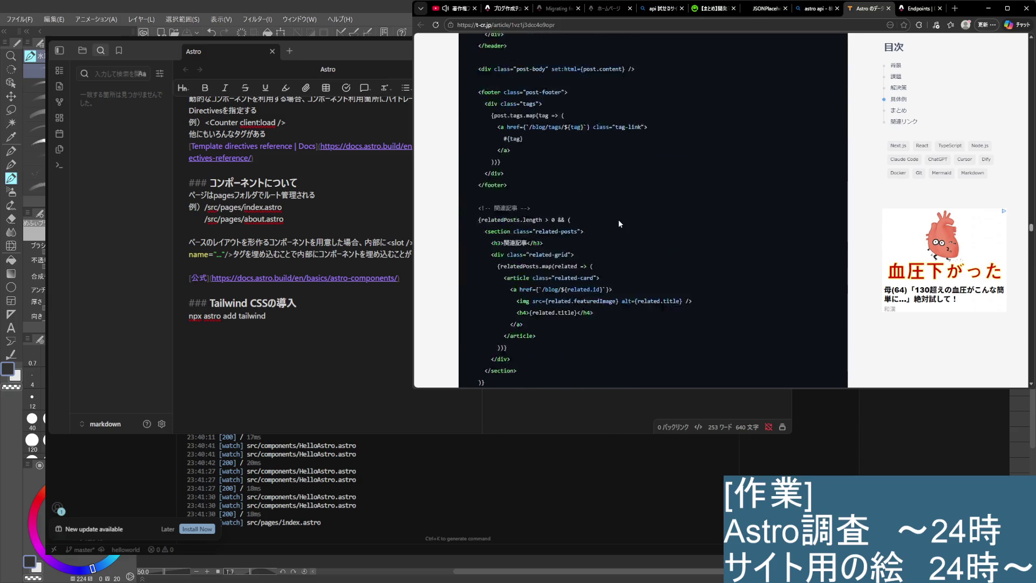
scroll(617, 220, "up", 3)
scroll(618, 219, "up", 3)
scroll(617, 219, "up", 3)
scroll(617, 219, "up", 3)
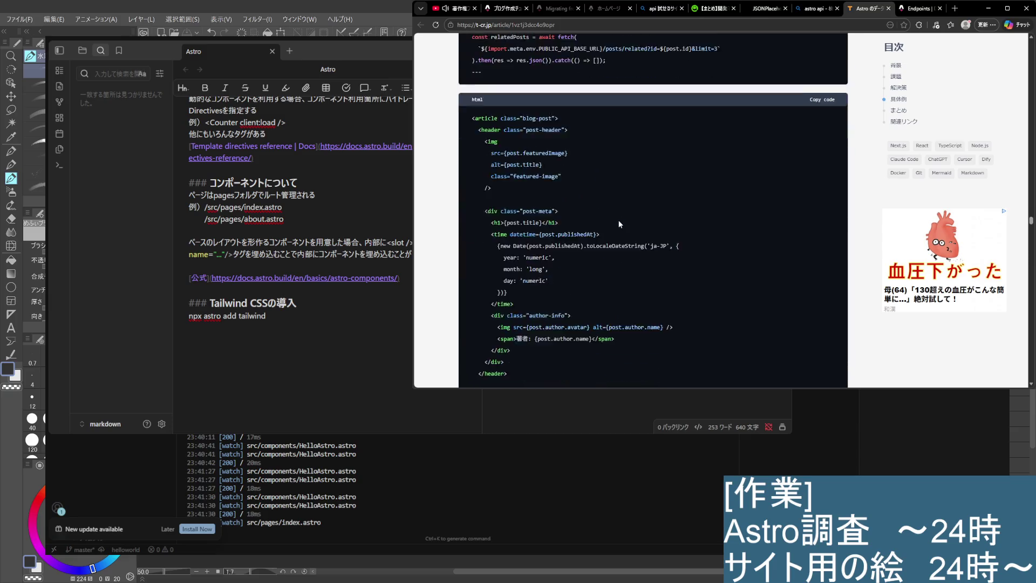
scroll(618, 222, "up", 3)
scroll(617, 221, "up", 3)
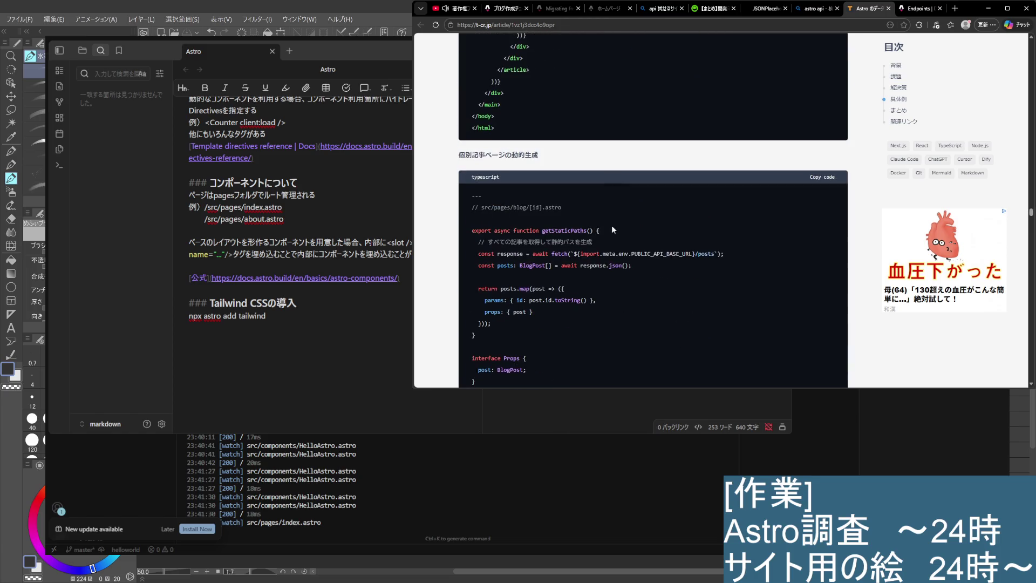
double_click(557, 232)
Search Bing for the selected getStaticPaths and refine the query to 'getstaticpaths astro'
right_click(591, 292)
left_click(621, 323)
left_click(616, 57)
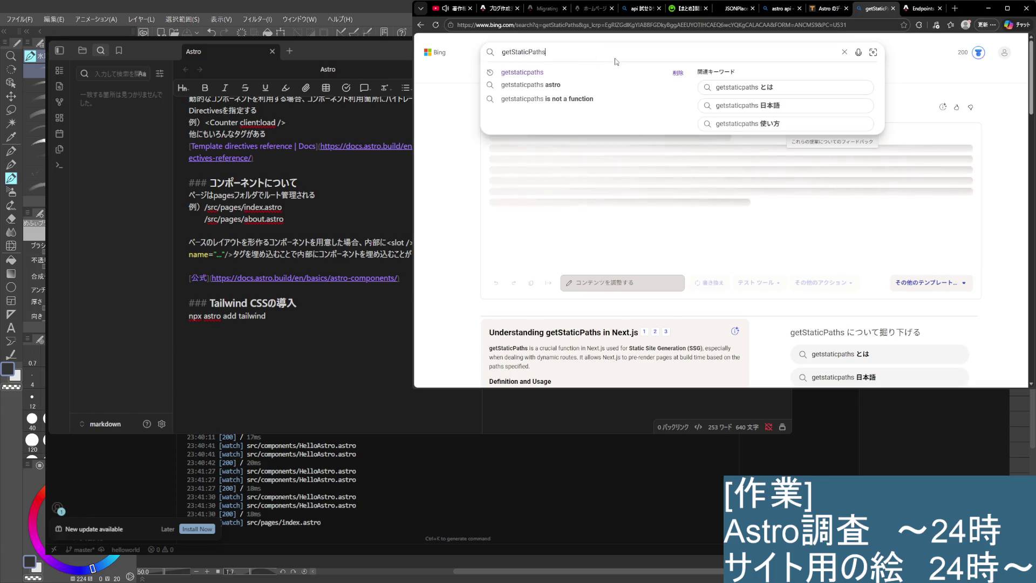
left_click(568, 86)
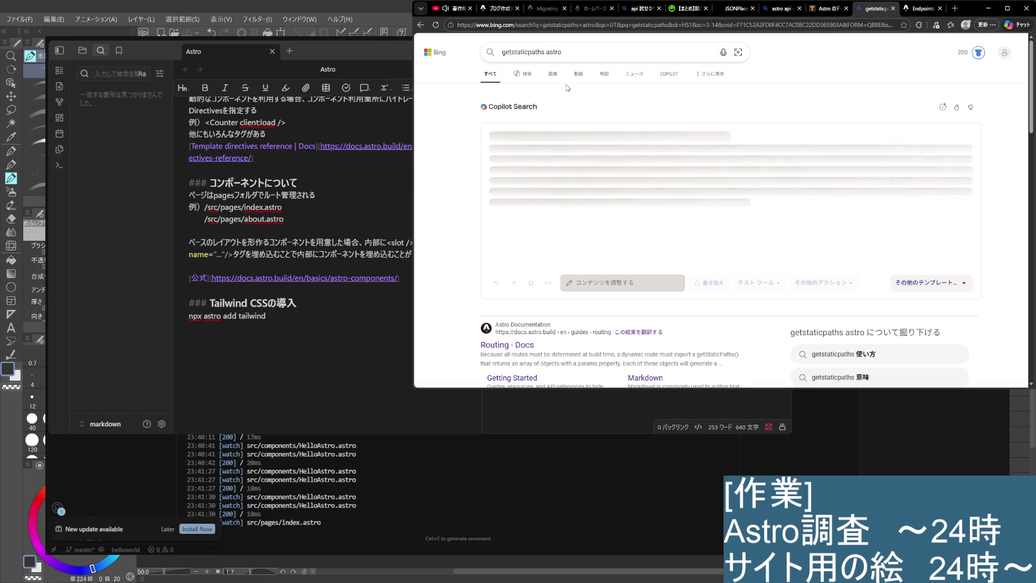
Open the Zenn result 'Astro でネストされた動的ルーティングを実現する'
scroll(567, 87, "down", 2)
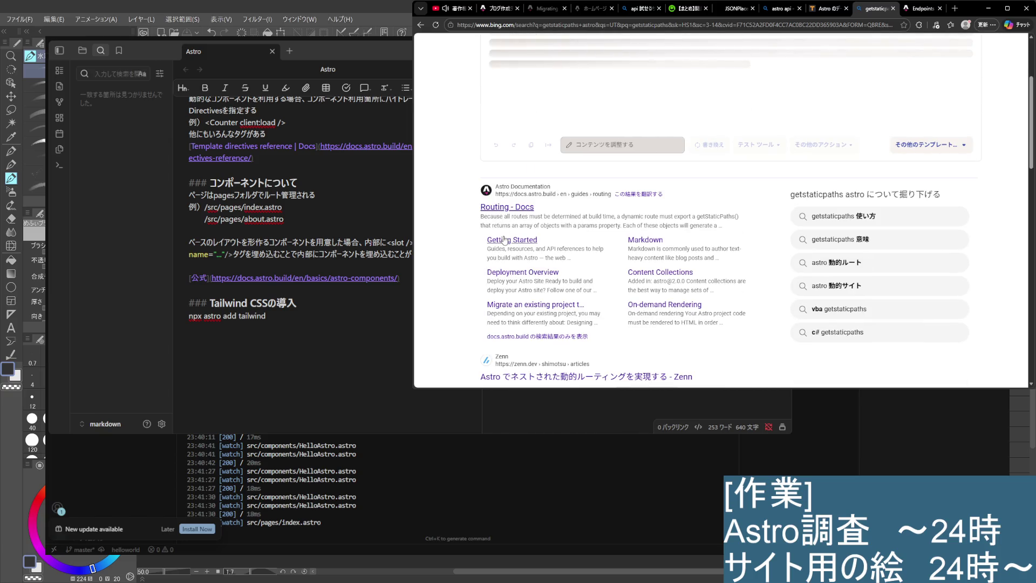
scroll(517, 318, "down", 1)
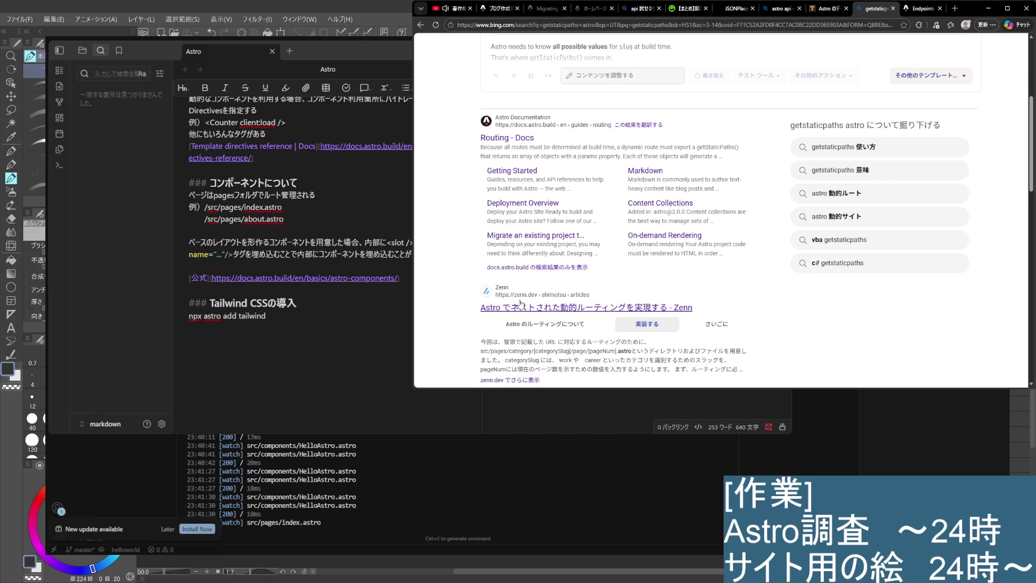
left_click(522, 307)
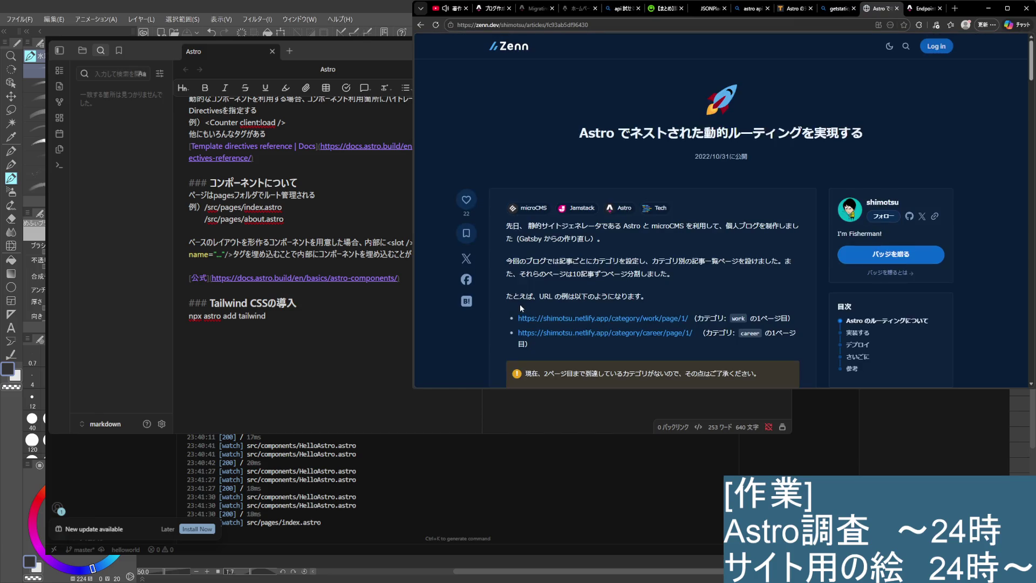
scroll(520, 306, "down", 2)
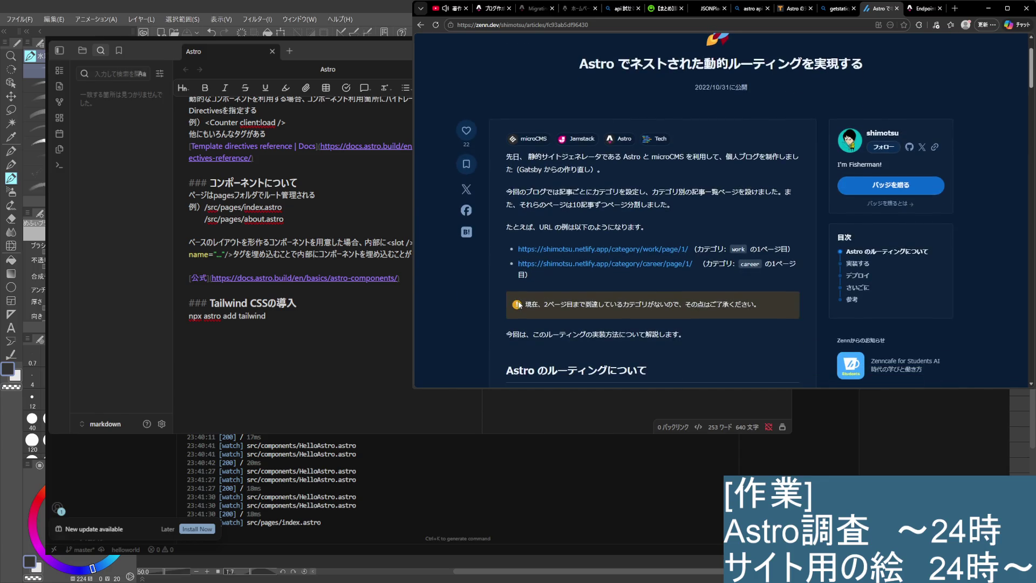
scroll(519, 305, "down", 2)
scroll(519, 304, "down", 2)
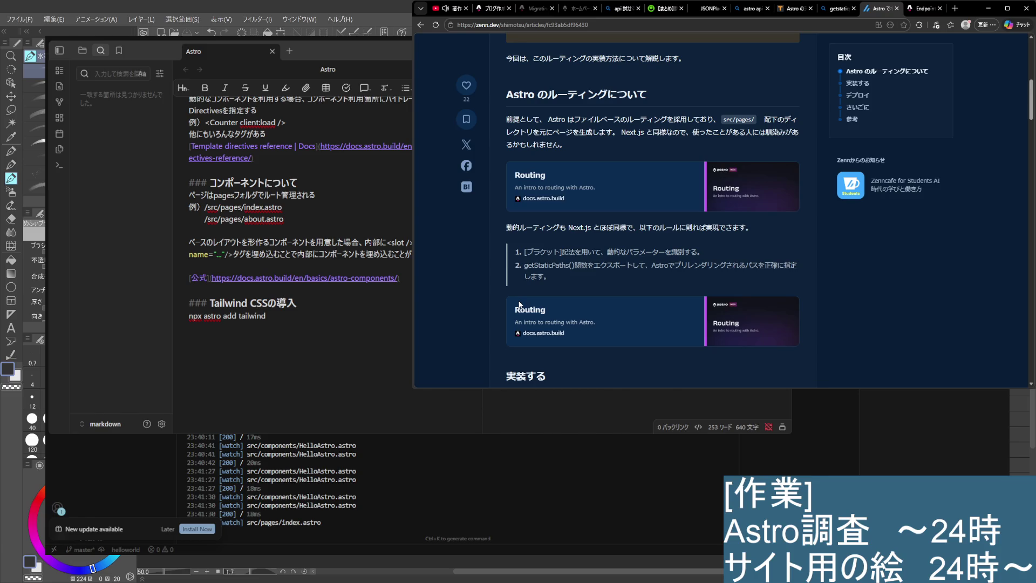
scroll(520, 304, "down", 2)
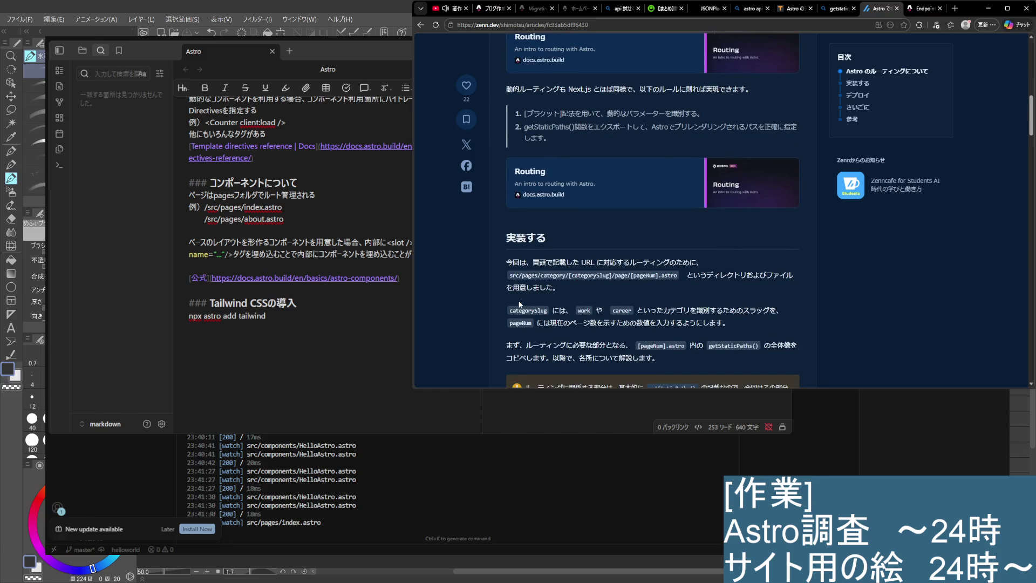
scroll(519, 303, "down", 1)
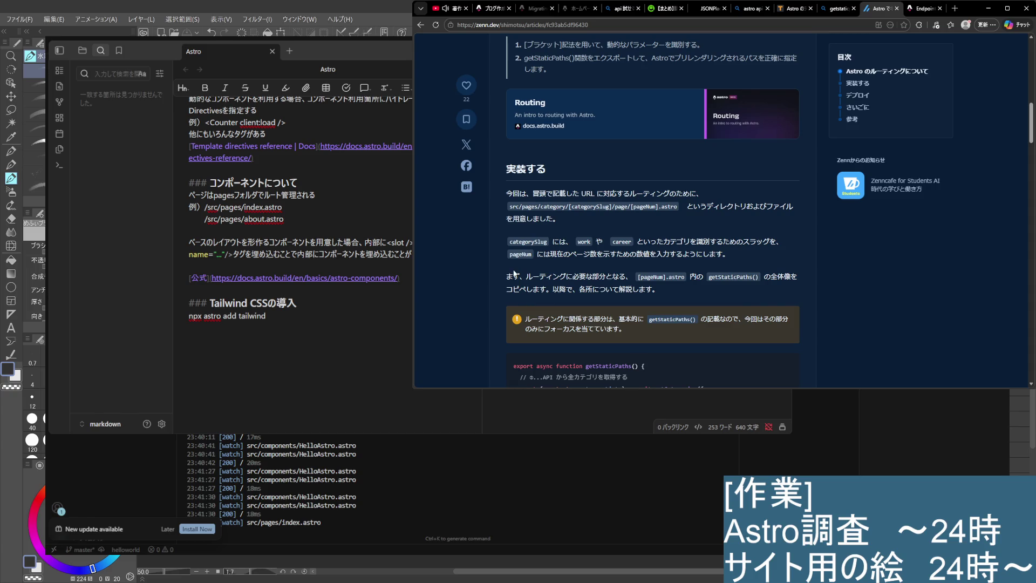
scroll(519, 291, "down", 2)
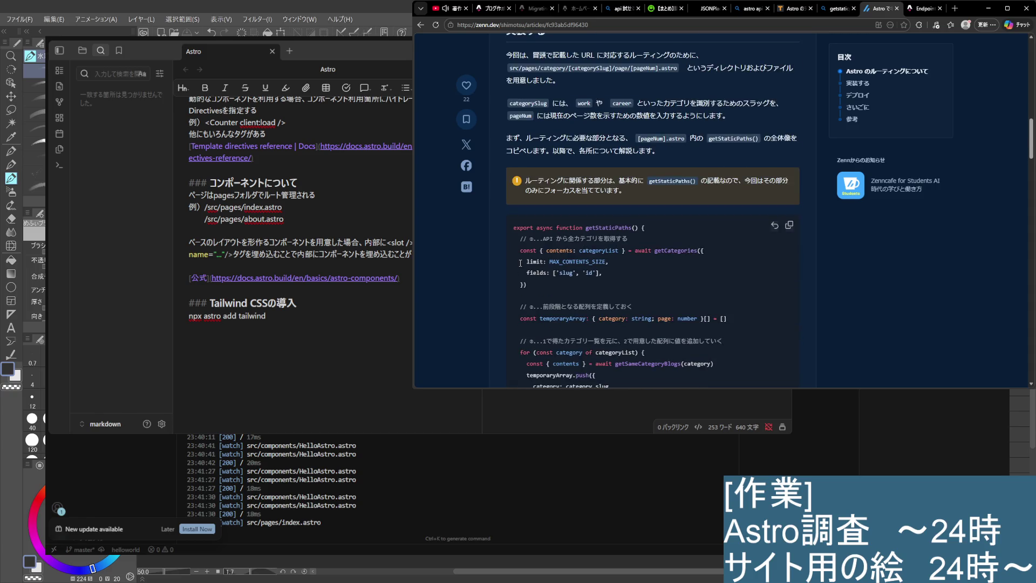
scroll(520, 263, "down", 1)
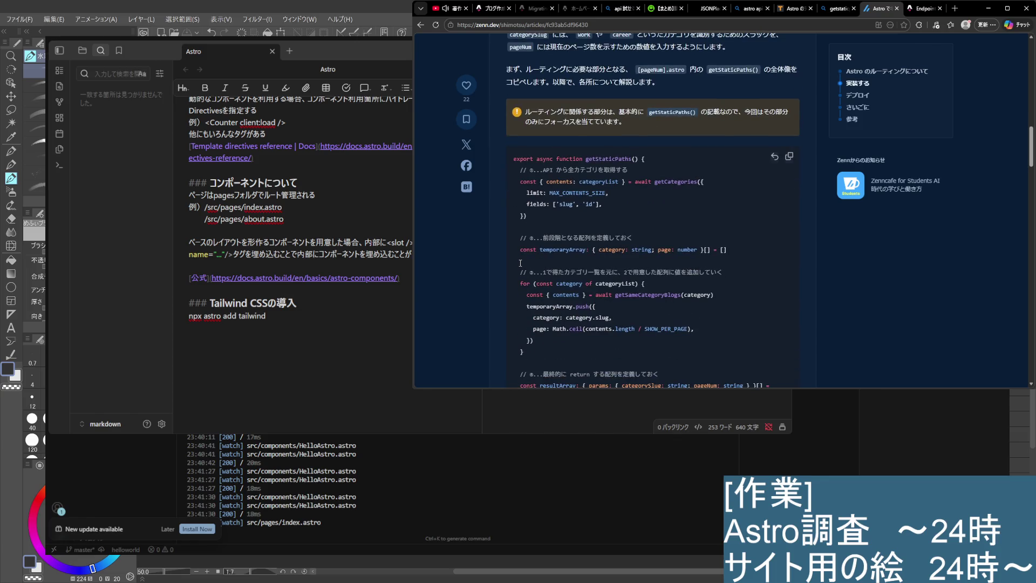
scroll(519, 261, "down", 1)
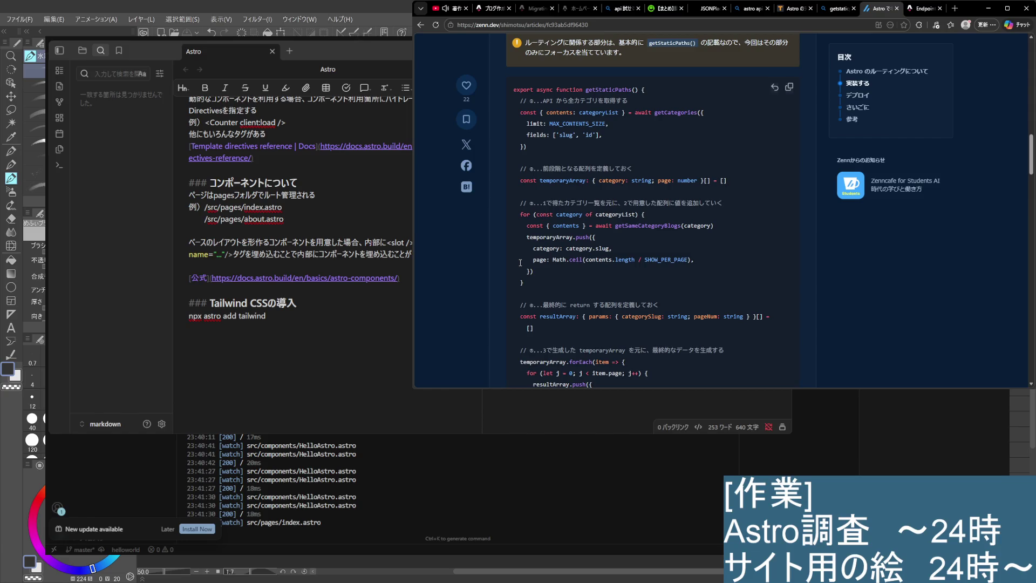
scroll(520, 263, "down", 2)
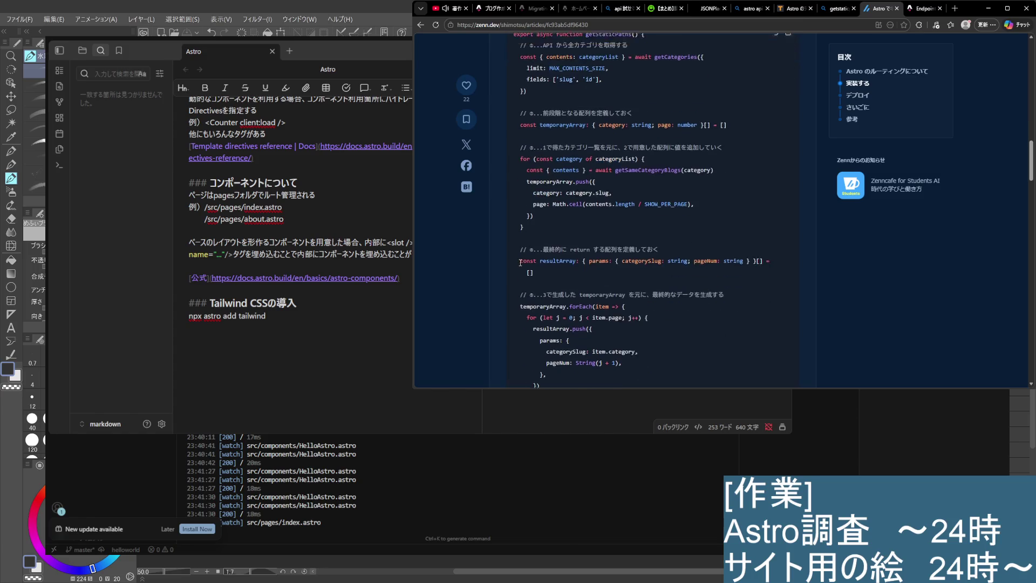
scroll(521, 266, "down", 2)
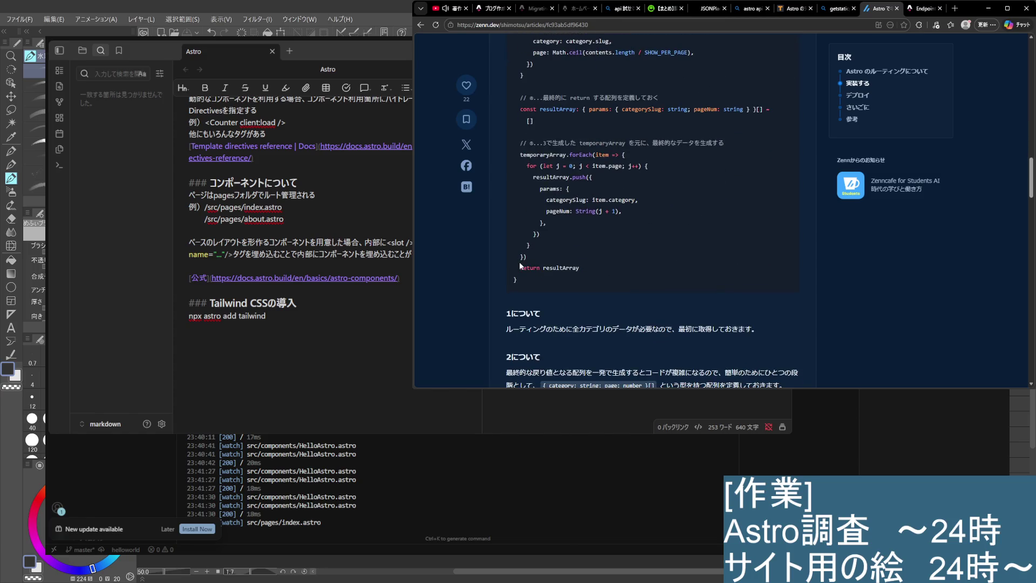
scroll(521, 266, "up", 2)
scroll(518, 267, "up", 2)
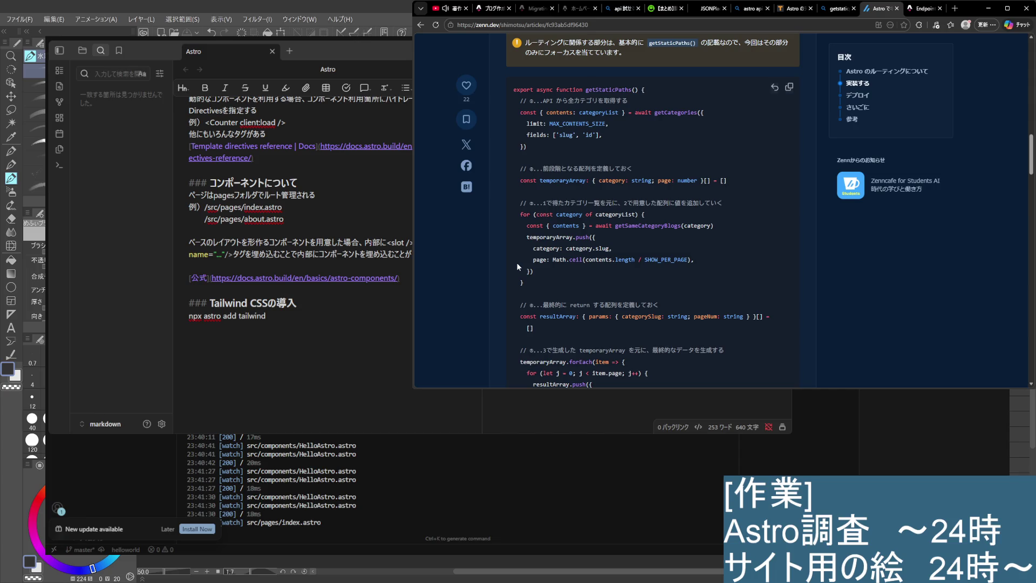
scroll(517, 262, "up", 5)
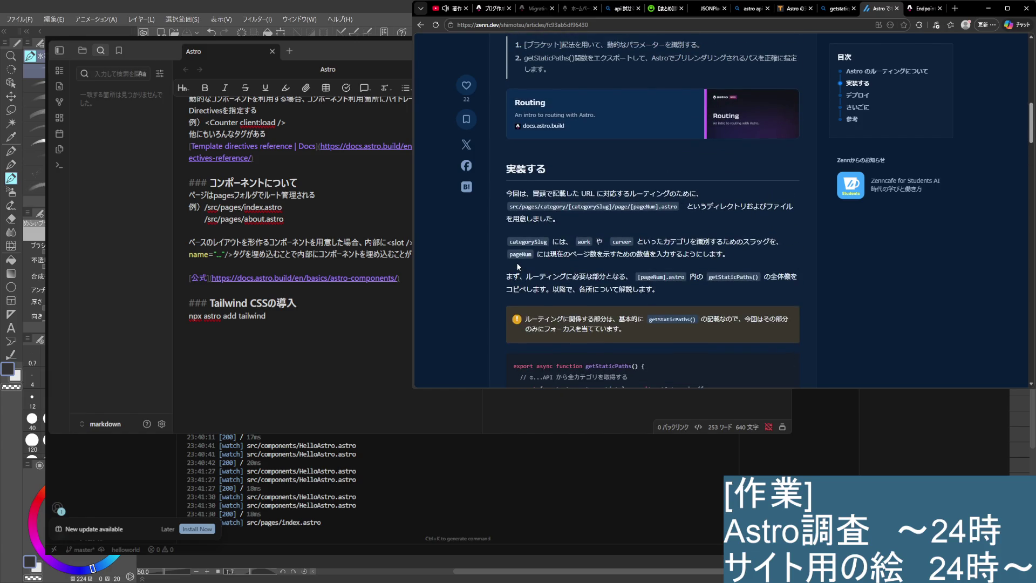
scroll(518, 263, "up", 4)
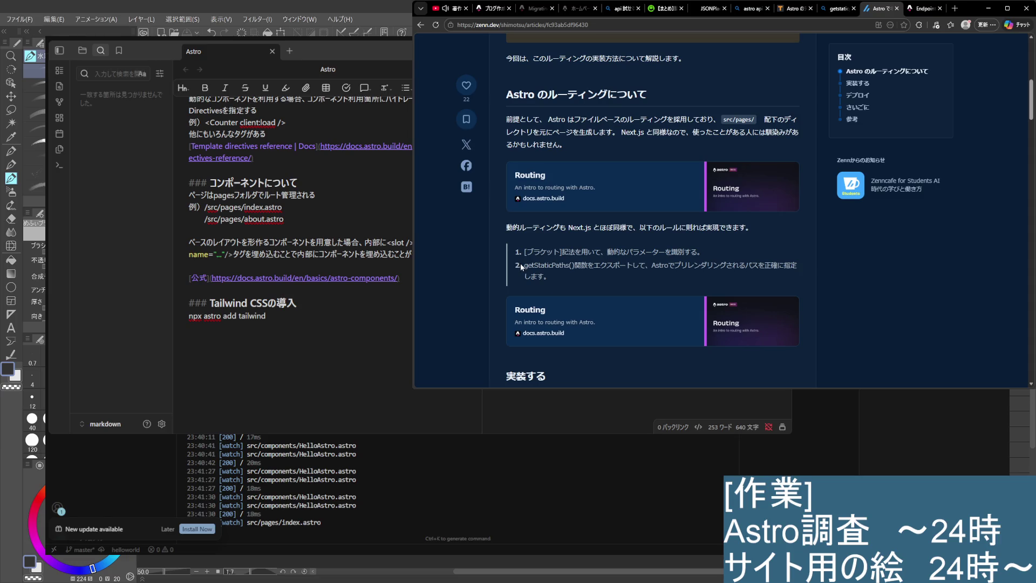
scroll(520, 263, "down", 5)
scroll(520, 264, "down", 5)
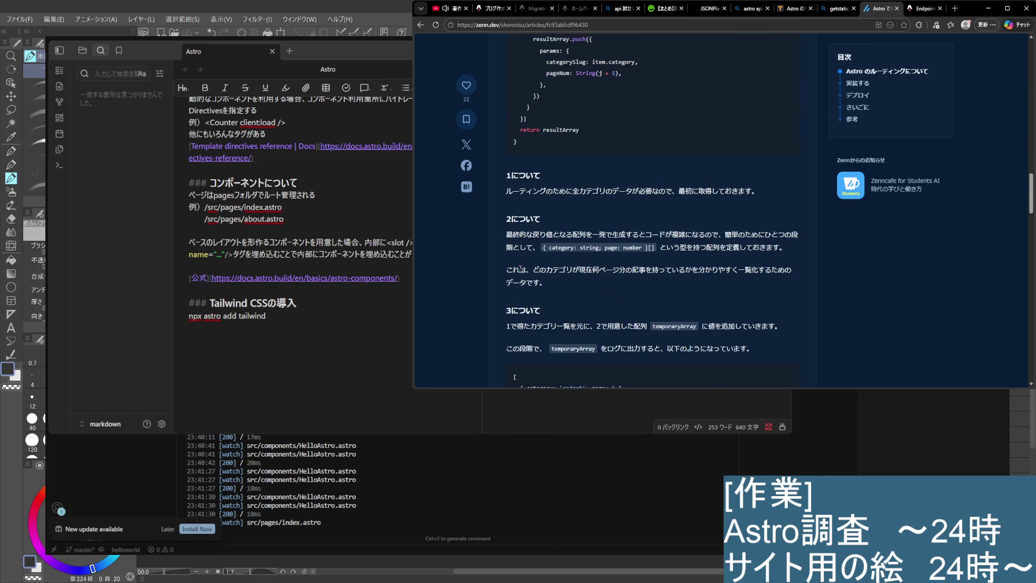
scroll(519, 268, "down", 3)
scroll(519, 270, "down", 3)
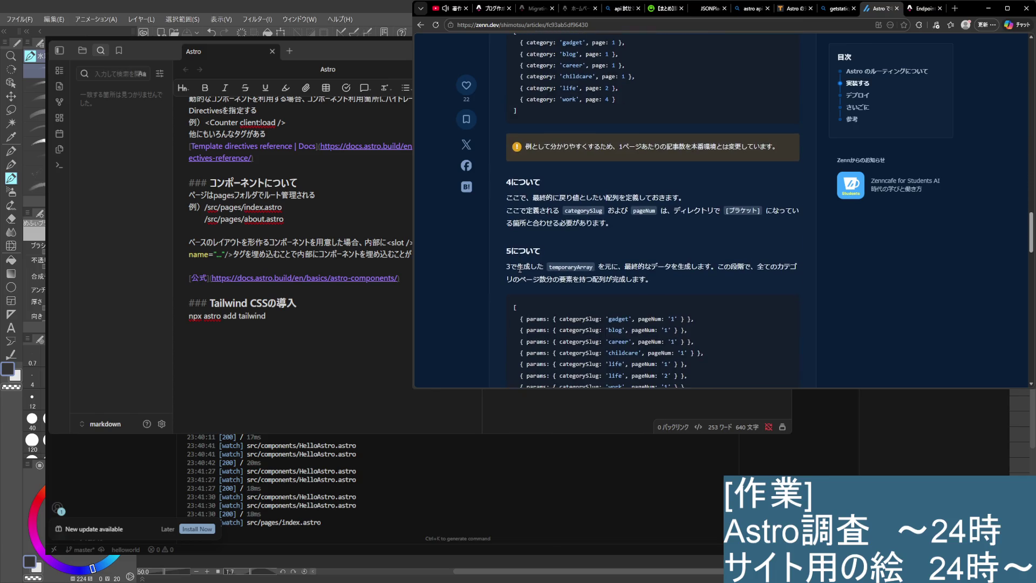
scroll(519, 268, "down", 5)
scroll(519, 268, "down", 1)
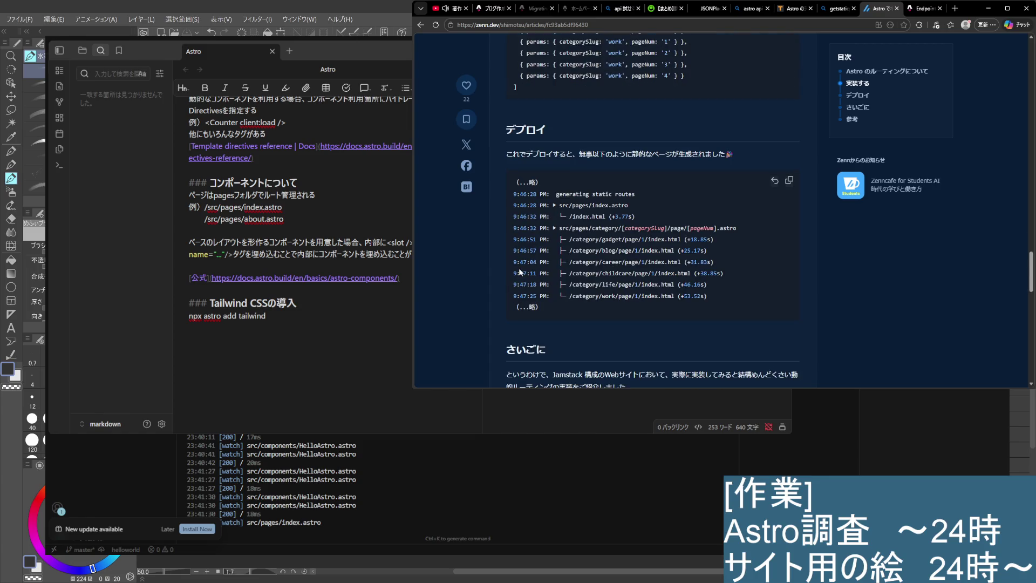
scroll(520, 268, "down", 3)
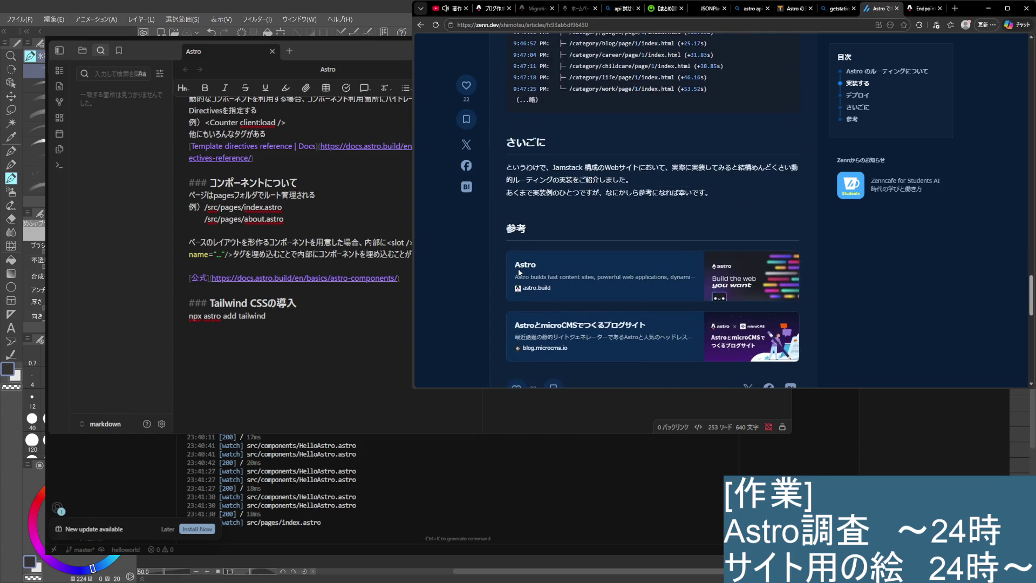
scroll(518, 267, "down", 5)
scroll(518, 267, "down", 5)
scroll(518, 268, "down", 3)
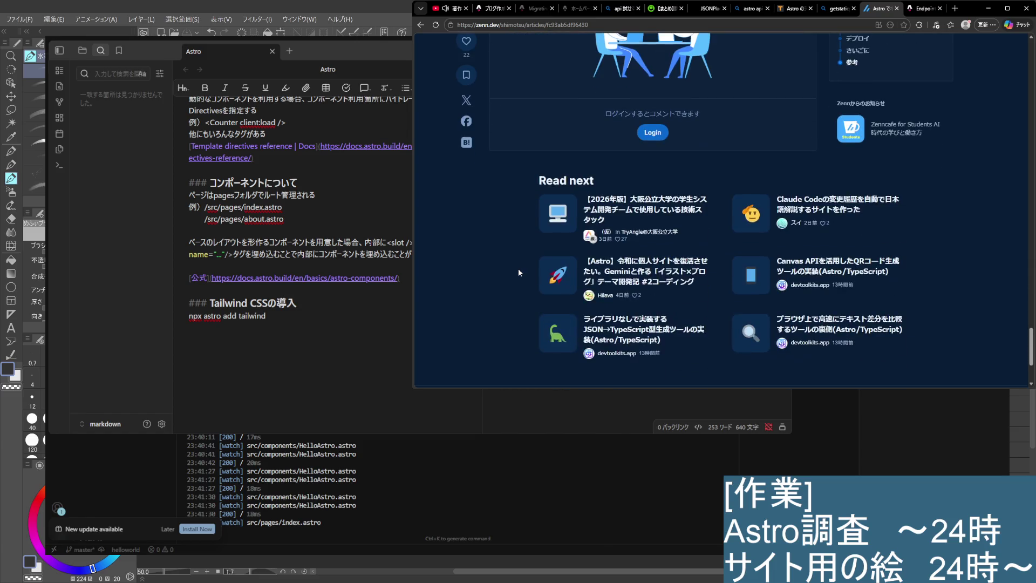
scroll(522, 279, "up", 5)
scroll(520, 275, "up", 5)
scroll(520, 279, "up", 5)
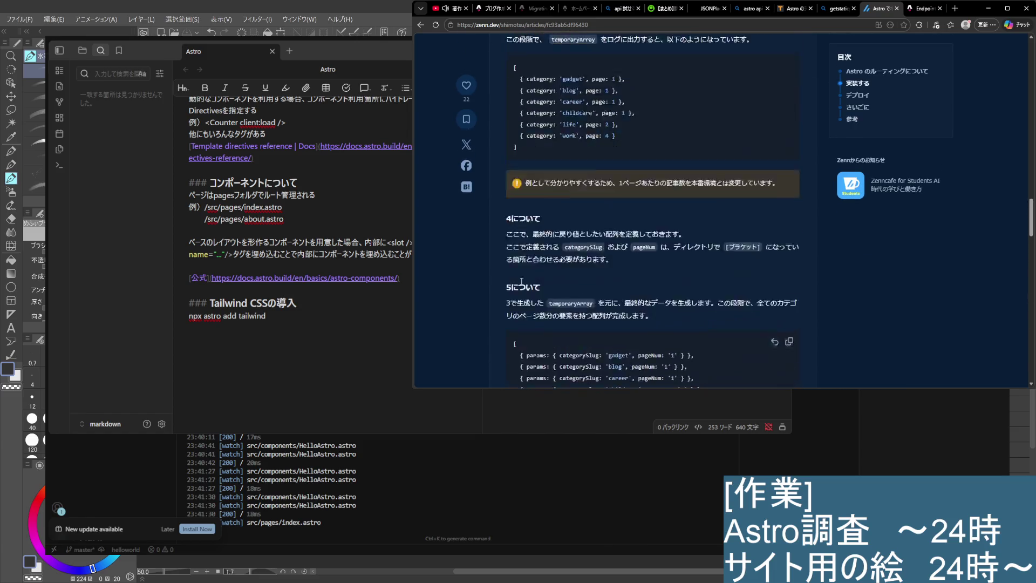
scroll(521, 280, "up", 5)
scroll(523, 282, "up", 5)
scroll(524, 285, "up", 5)
scroll(524, 283, "up", 2)
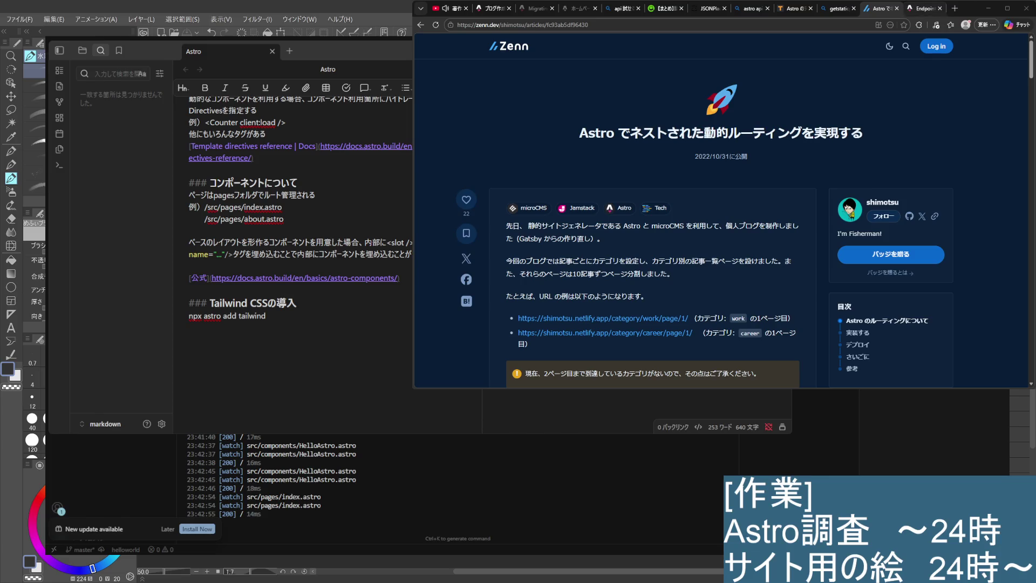
Switch to the Astro Docs Endpoints guide to view its getStaticPaths JSON example
left_click(925, 8)
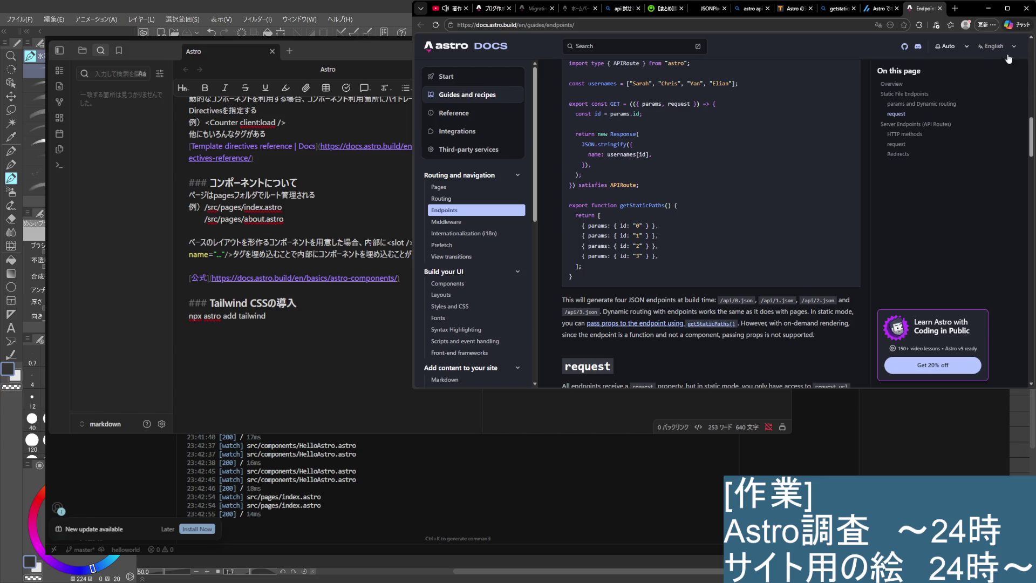
Close the 'getstaticpaths astro' Bing results tab and return to the t-cr.jp getStaticPaths example
left_click(883, 10)
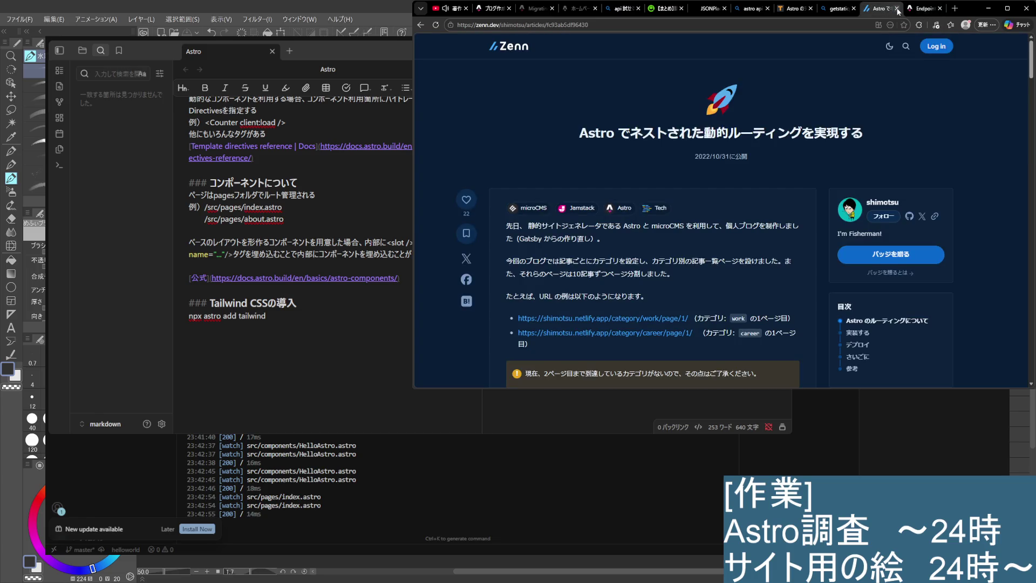
scroll(860, 140, "down", 3)
scroll(859, 141, "down", 3)
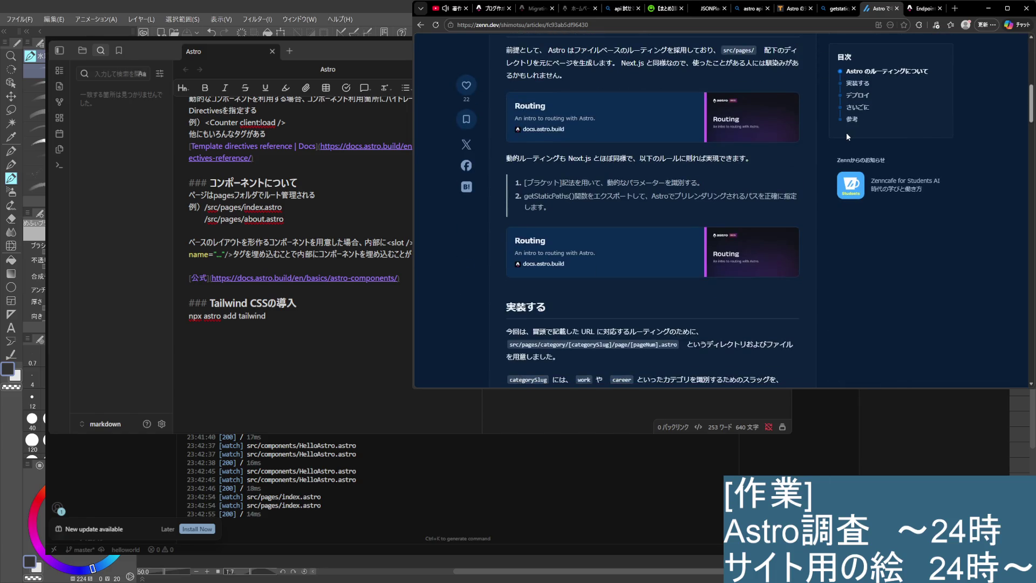
left_click(845, 12)
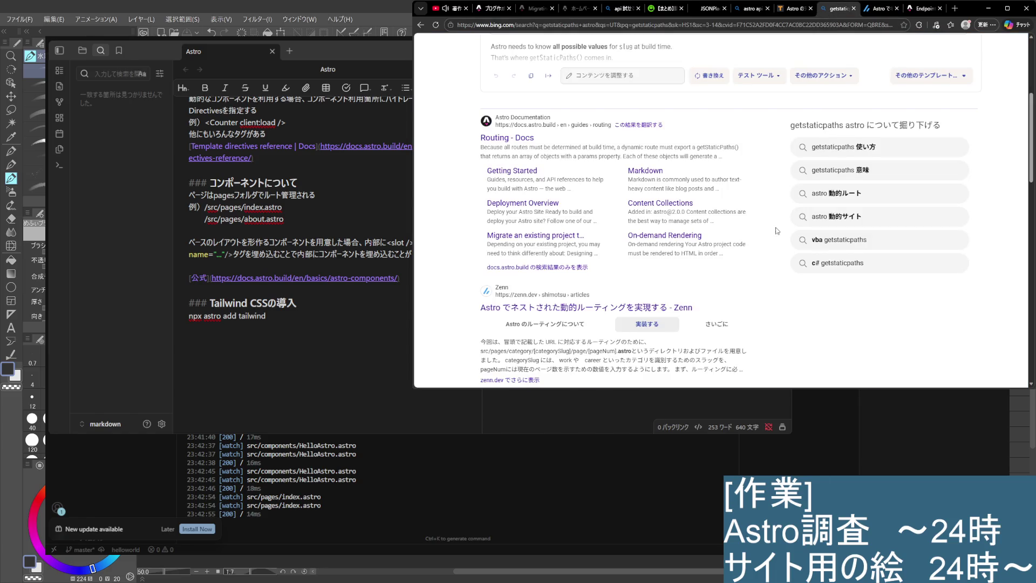
left_click(854, 9)
left_click(807, 9)
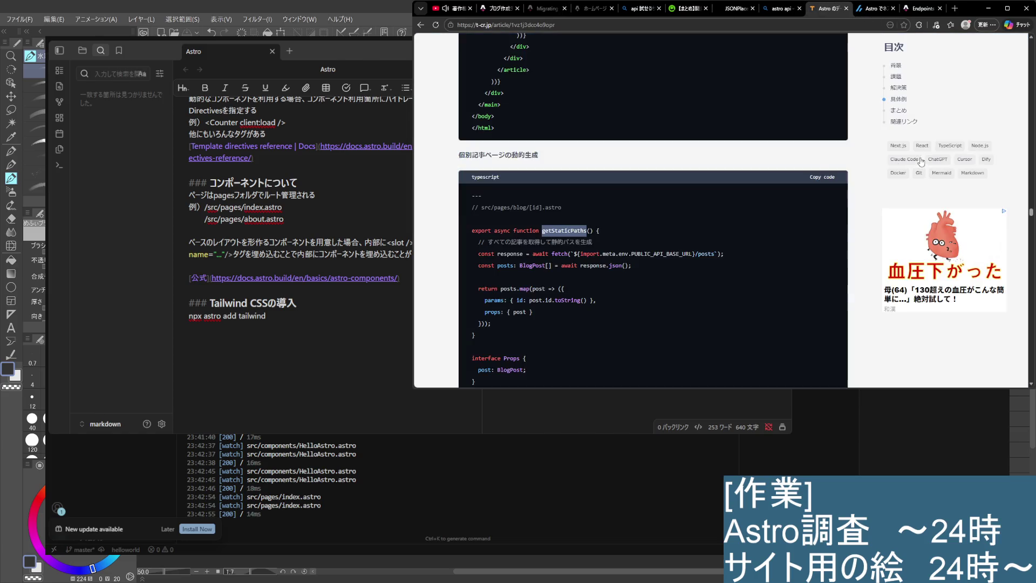
scroll(805, 151, "up", 15)
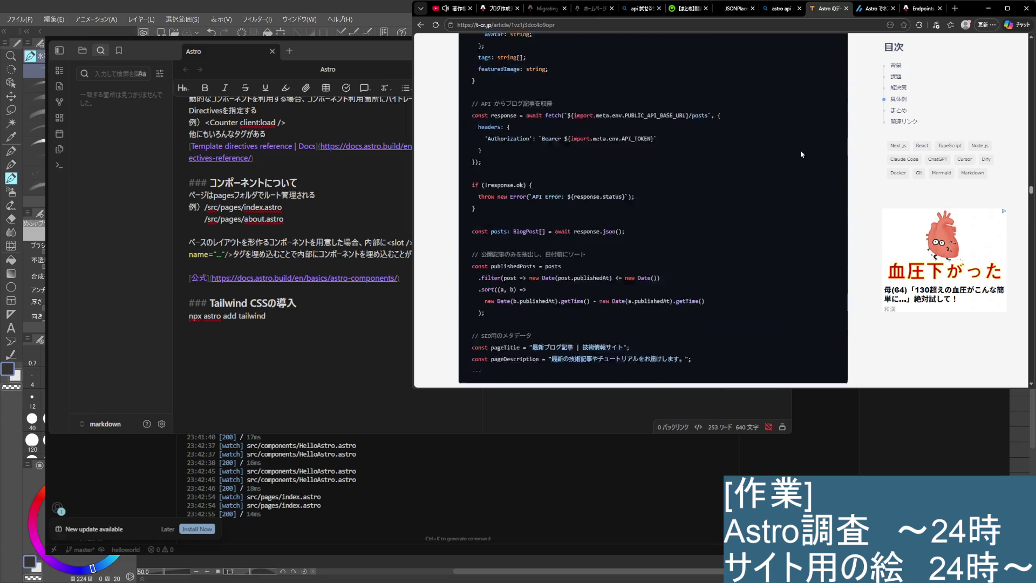
scroll(793, 158, "up", 2)
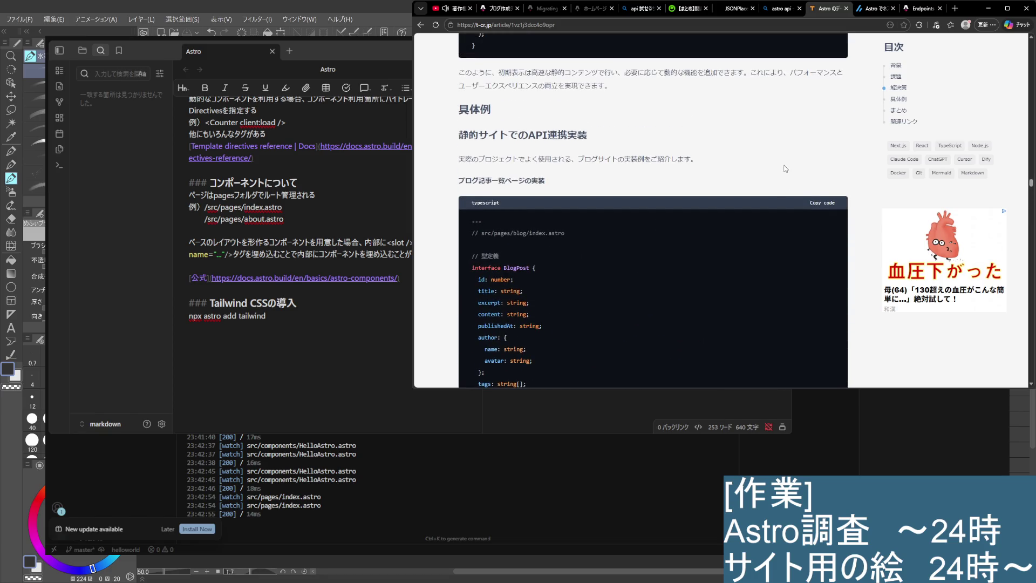
scroll(778, 164, "down", 5)
scroll(779, 163, "down", 5)
scroll(778, 164, "down", 4)
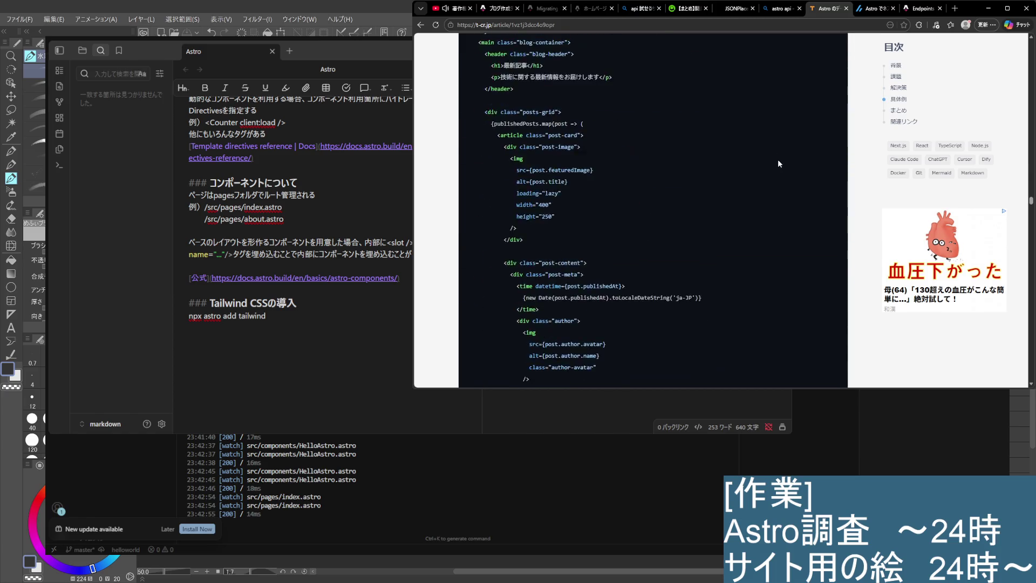
scroll(779, 163, "down", 3)
scroll(778, 164, "down", 3)
scroll(778, 163, "down", 2)
scroll(778, 164, "down", 2)
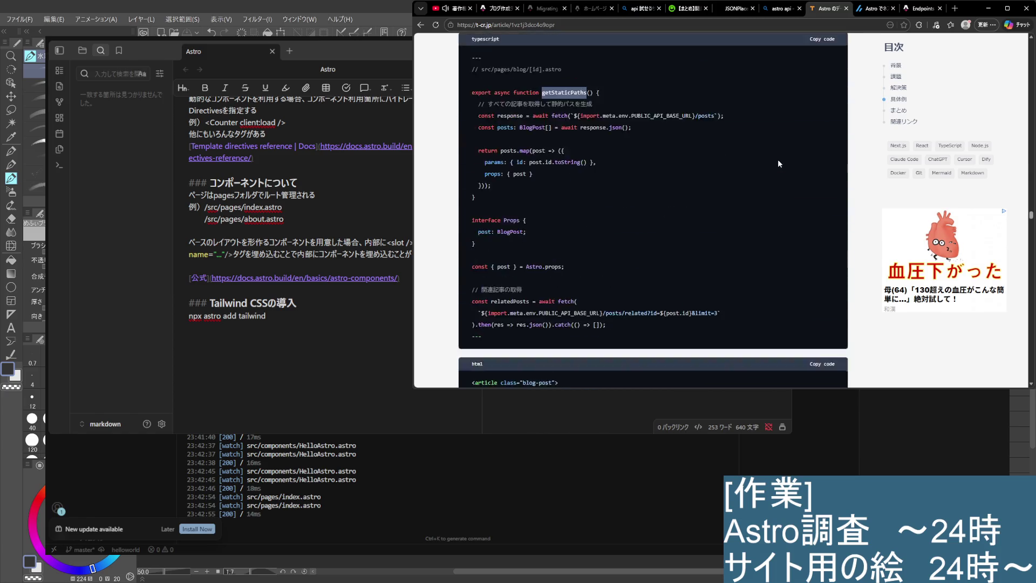
scroll(778, 160, "down", 2)
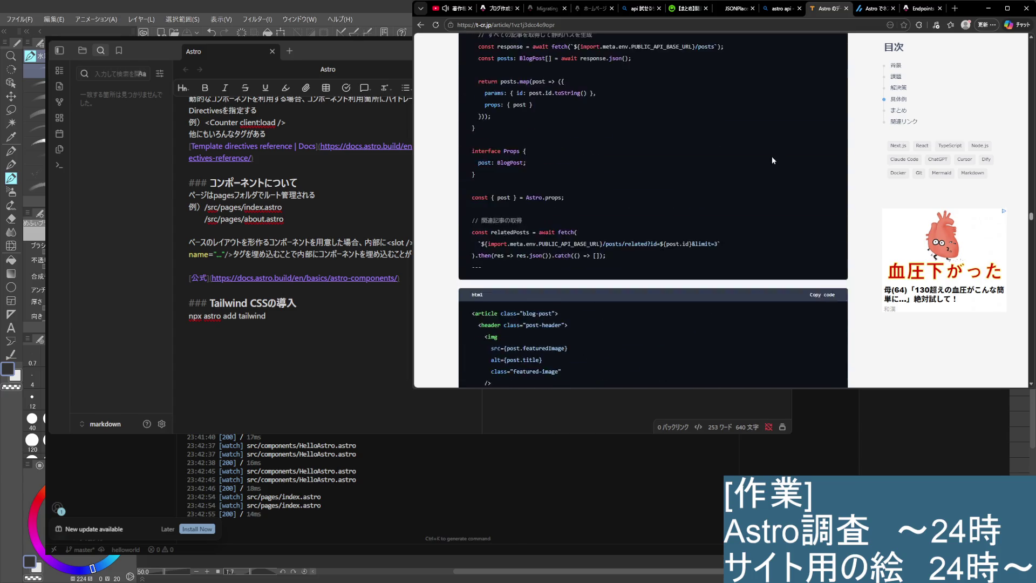
scroll(772, 161, "up", 4)
scroll(773, 160, "down", 3)
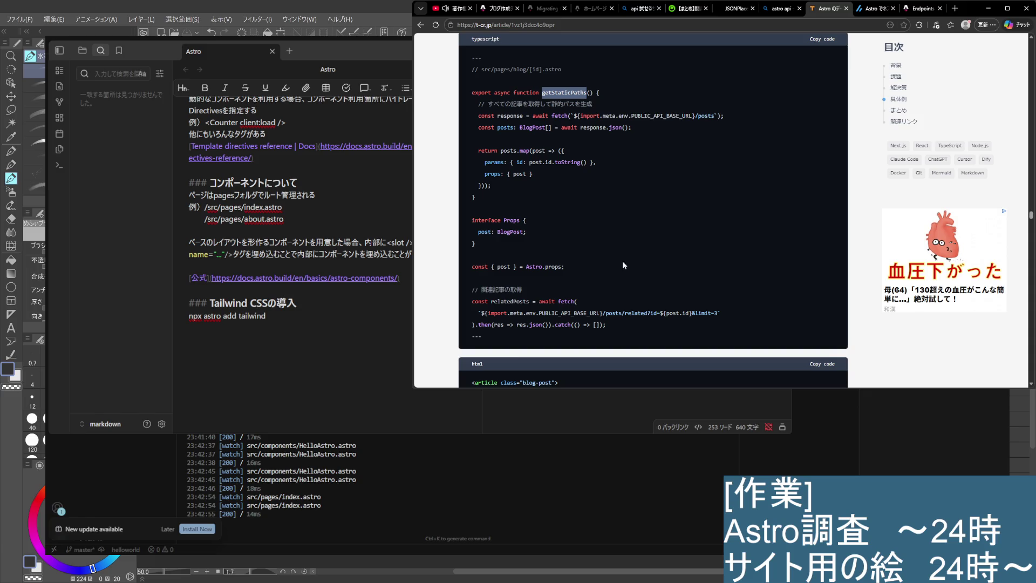
scroll(599, 232, "down", 5)
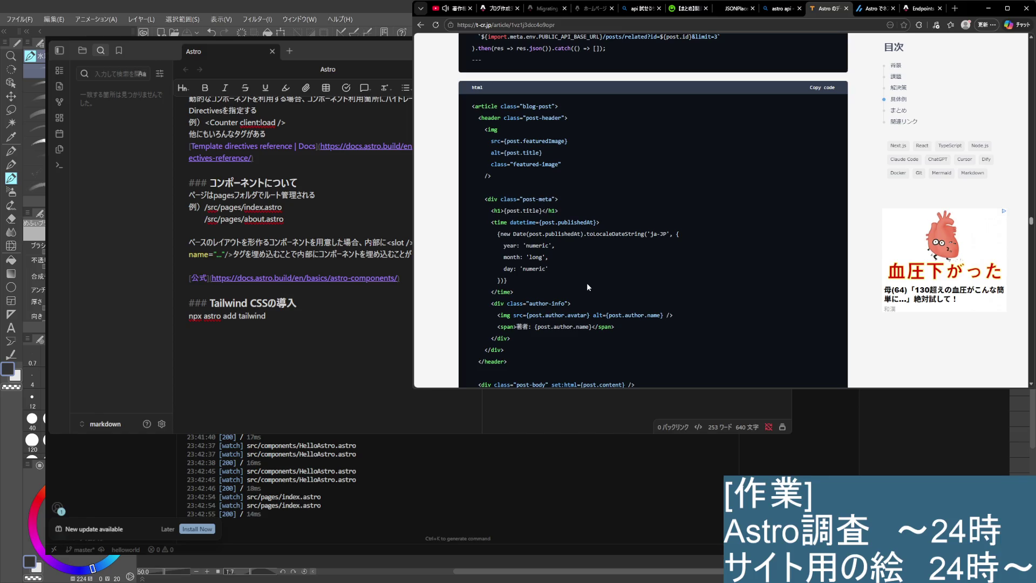
scroll(588, 284, "down", 3)
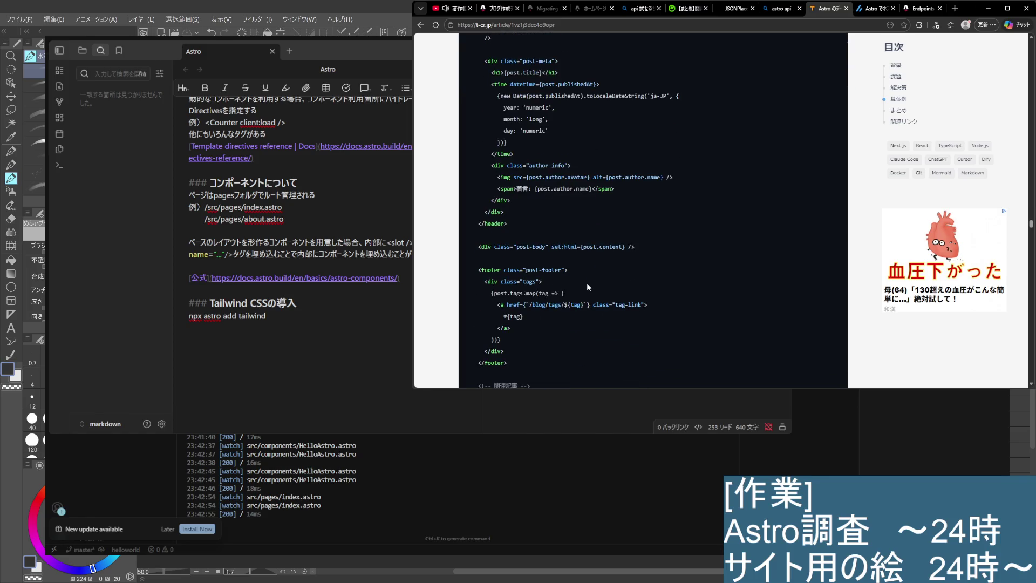
scroll(587, 287, "down", 10)
scroll(588, 287, "up", 3)
scroll(587, 287, "up", 1)
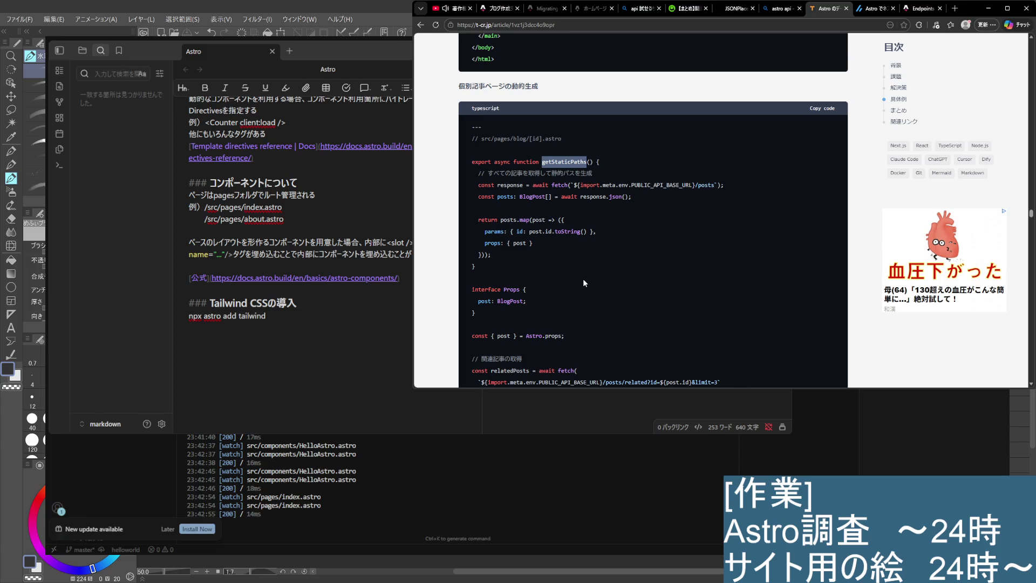
scroll(583, 277, "down", 1)
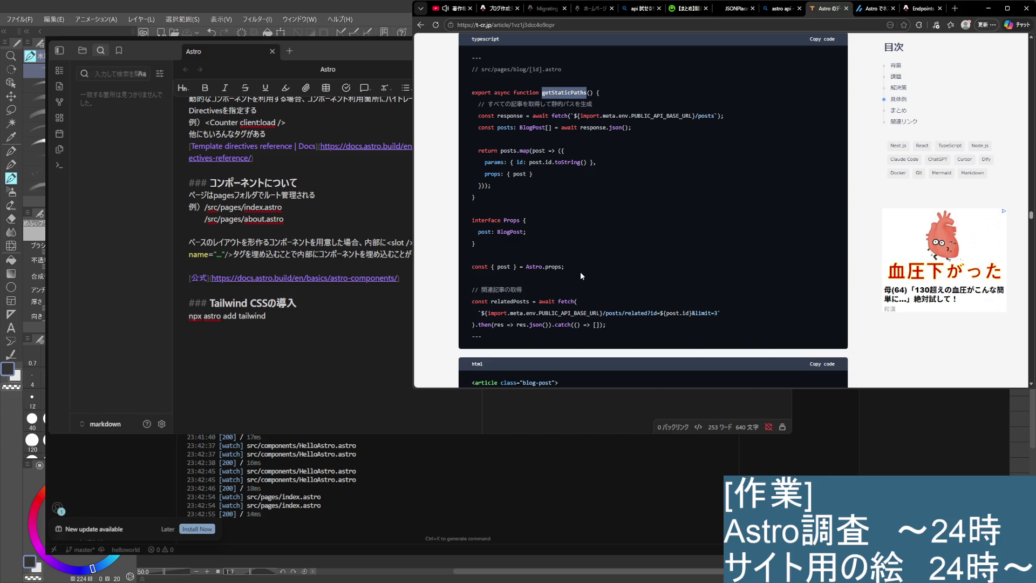
scroll(669, 204, "down", 6)
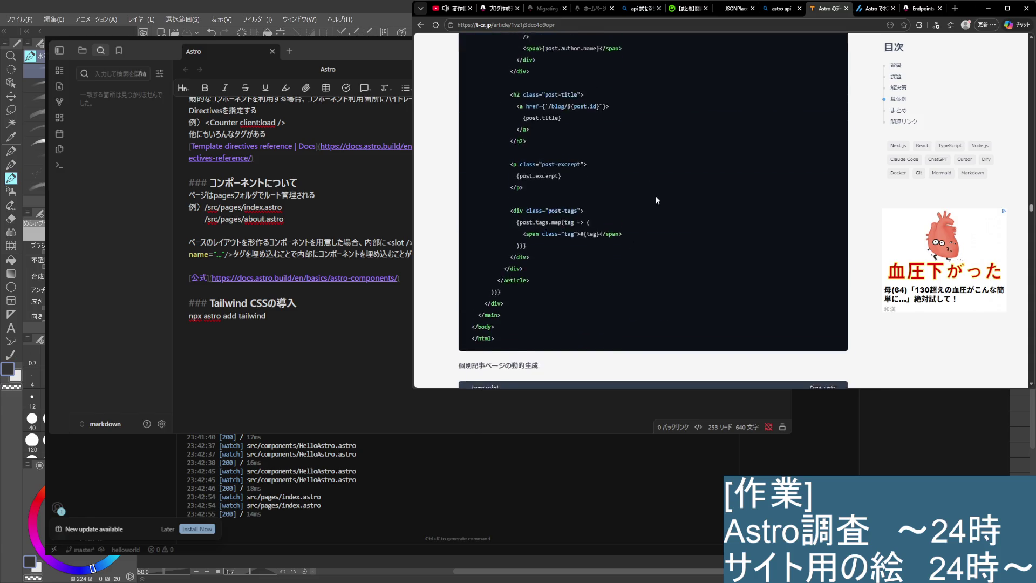
scroll(687, 185, "down", 4)
left_click(782, 9)
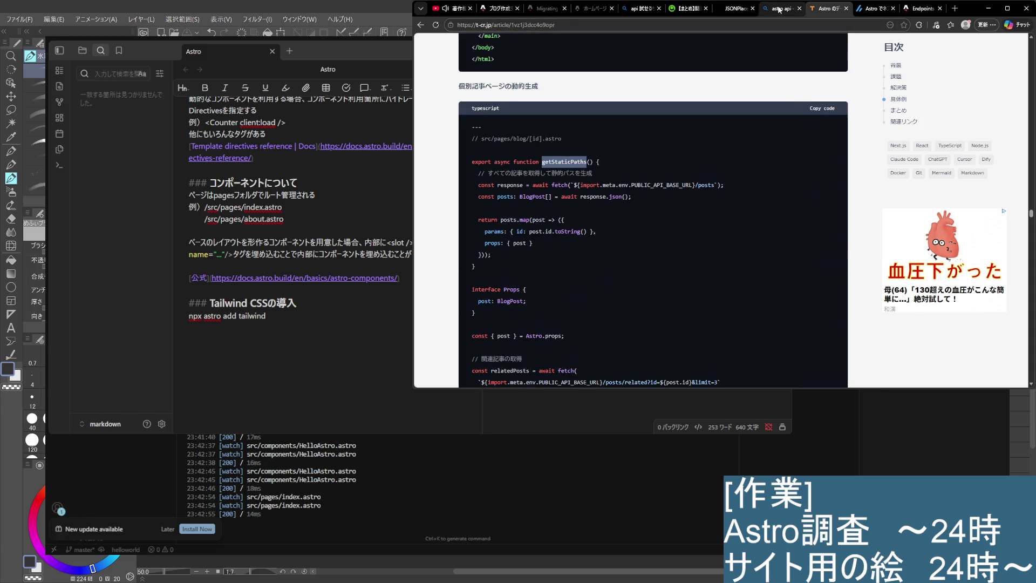
Select the JSONPlaceholder page URL, then place the cursor above the note's Tailwind section
left_click(736, 10)
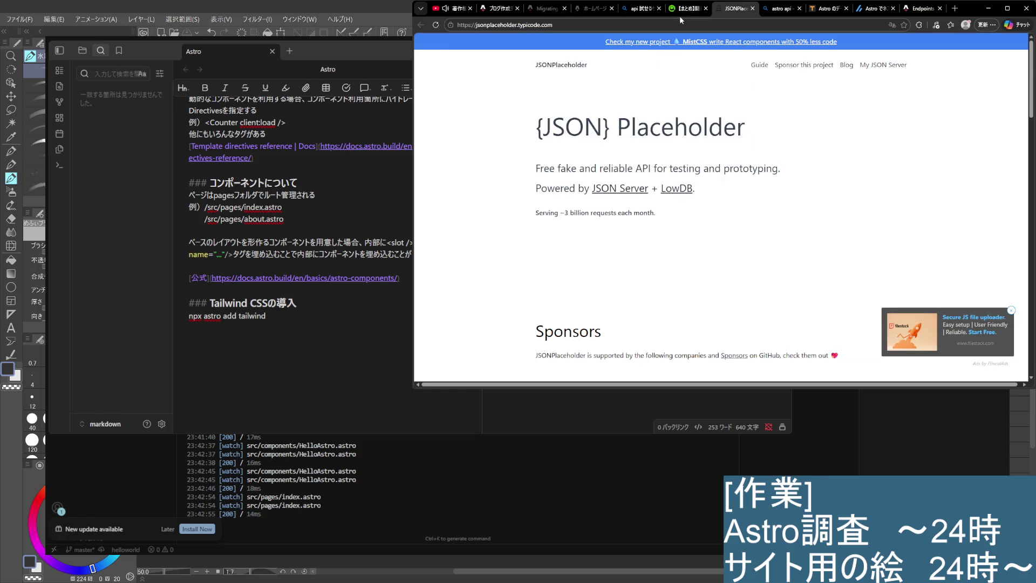
left_click(678, 9)
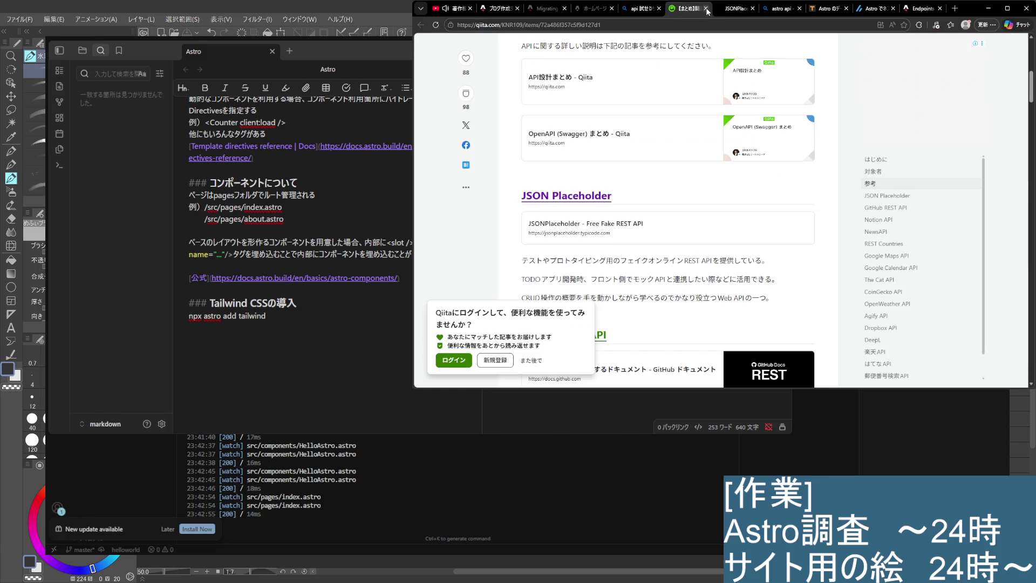
left_click(724, 10)
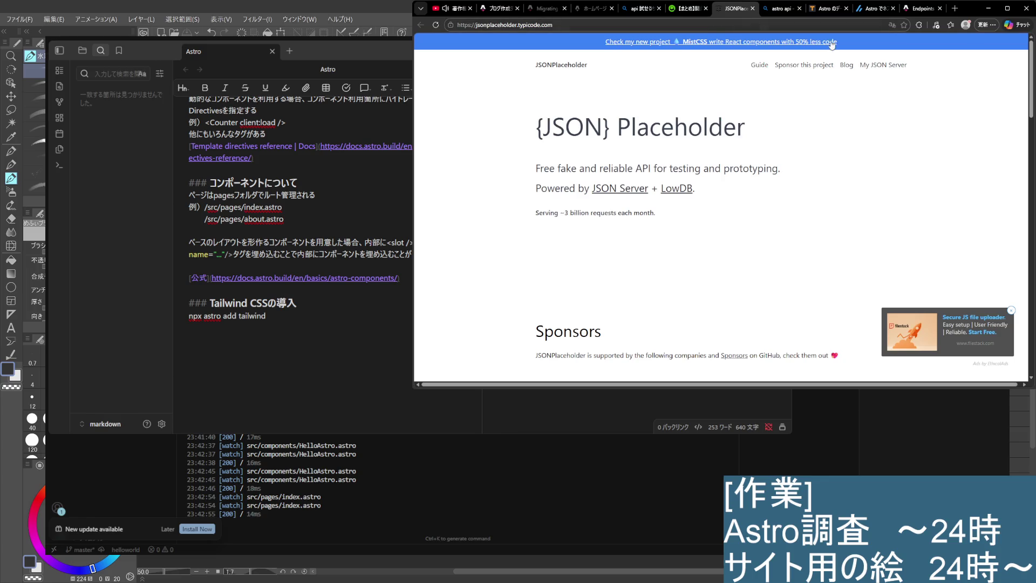
scroll(785, 258, "down", 5)
scroll(785, 258, "up", 5)
left_click(677, 25)
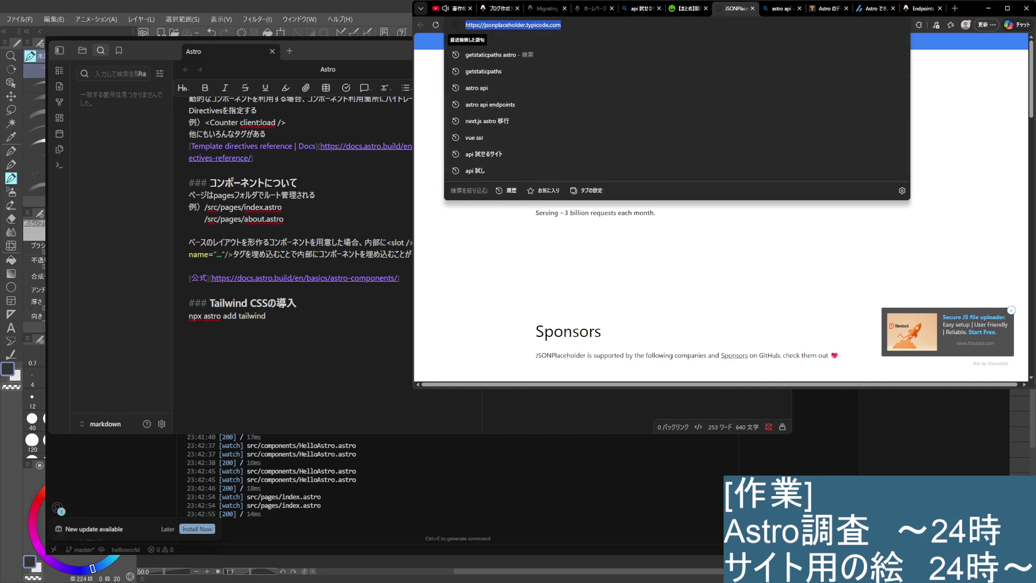
left_click(157, 318)
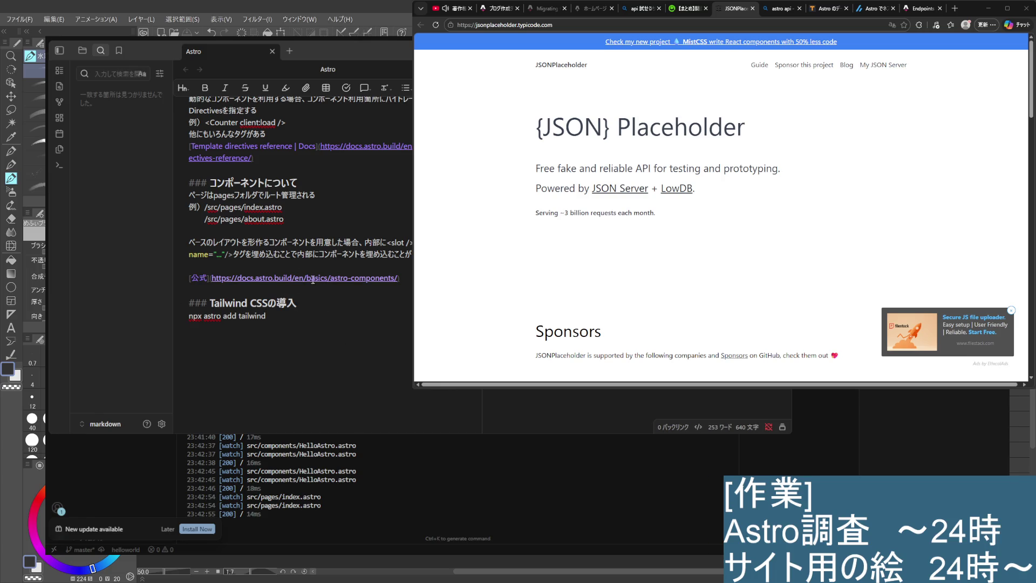
Paste the 'JSONPlaceholder - Free Fake REST API' link above the Tailwind CSSの導入 heading
scroll(313, 280, "up", 5)
scroll(303, 278, "up", 2)
scroll(271, 272, "down", 7)
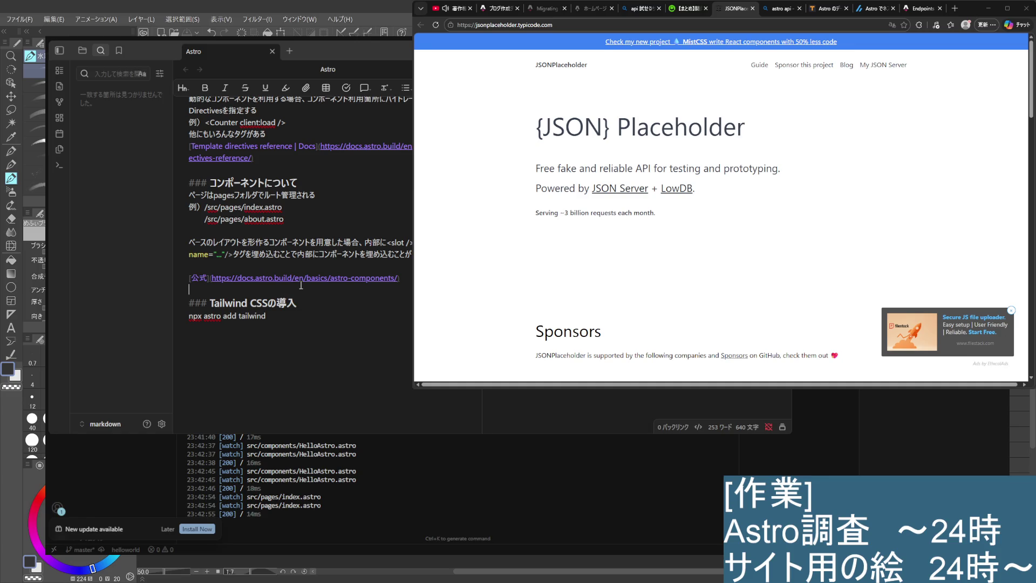
key("ctrl+v")
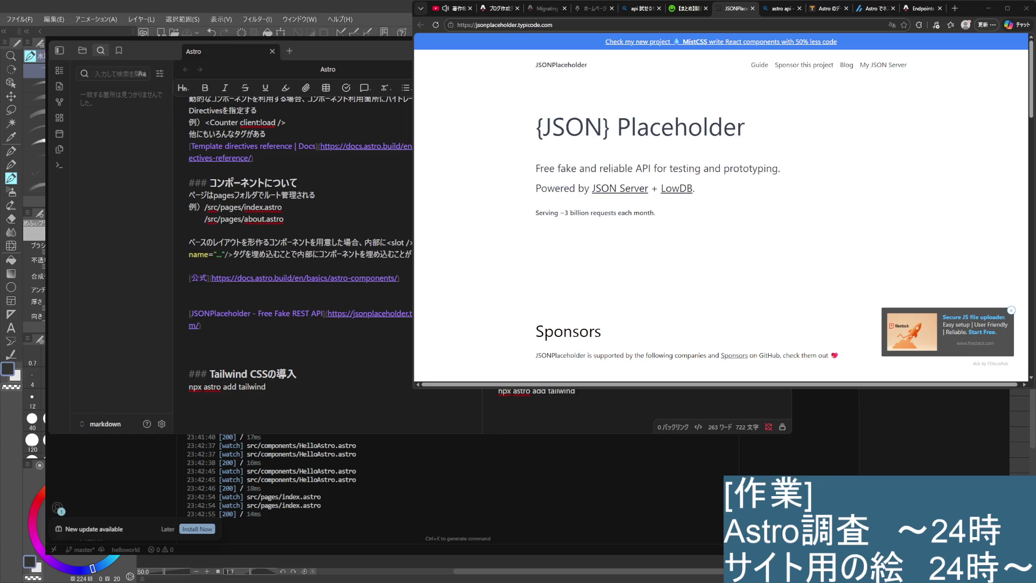
left_click(753, 8)
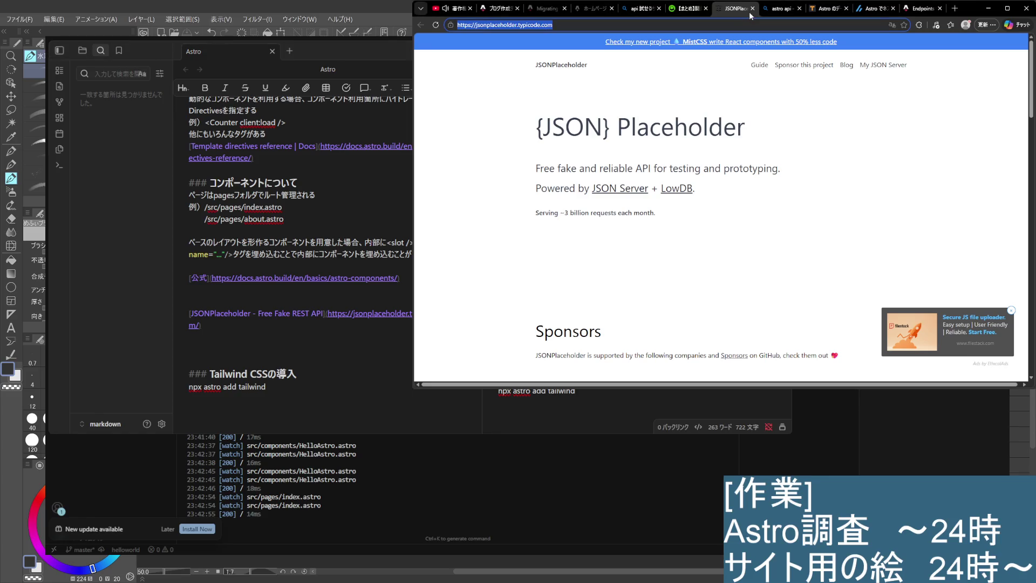
Close the JSONPlaceholder, Qiita 【まとめ】, API testing sites and local home page tabs
left_click(700, 9)
left_click(705, 8)
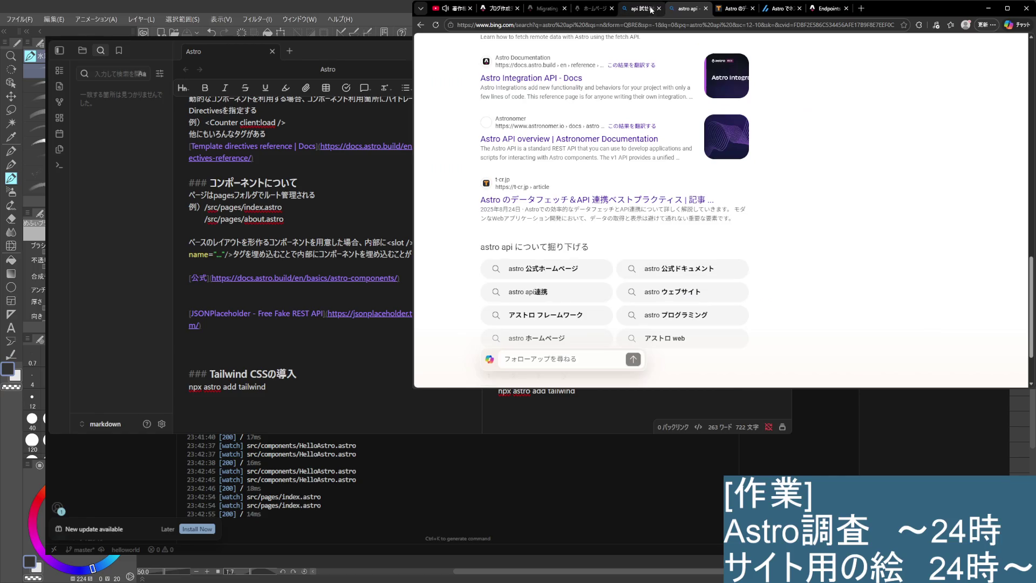
left_click(642, 8)
left_click(659, 8)
left_click(598, 9)
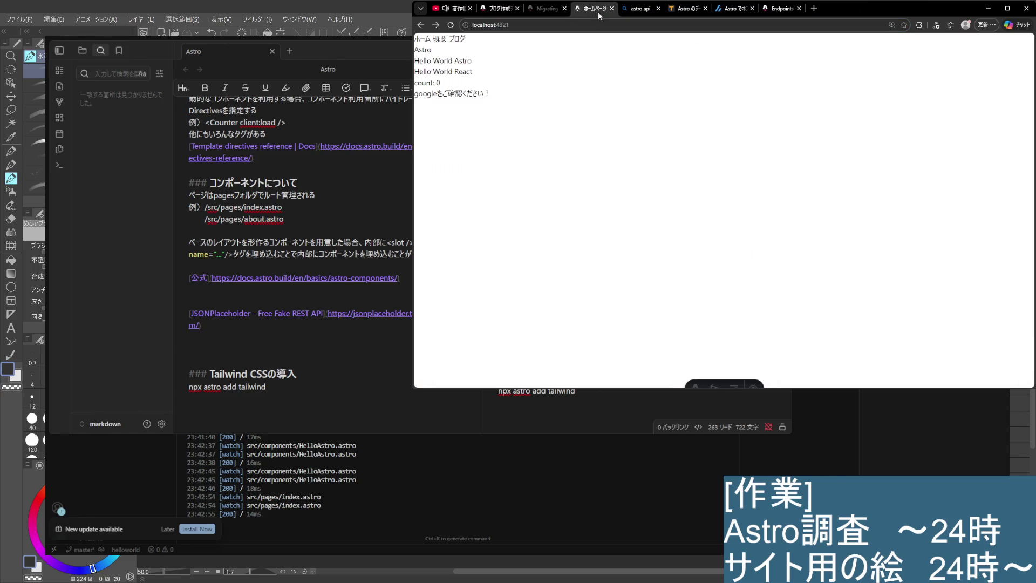
left_click(681, 9)
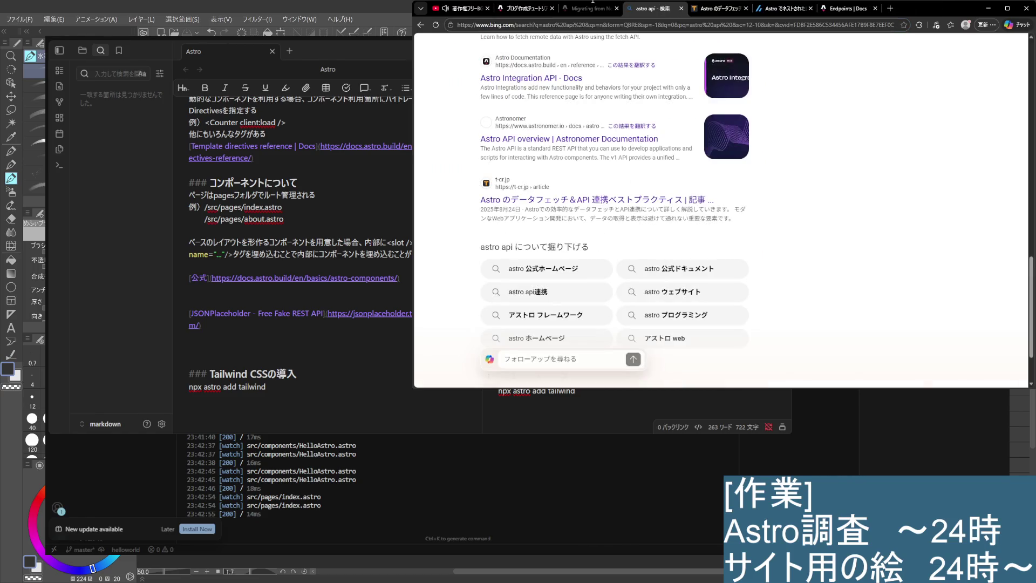
Close the Endpoints, Zenn nested routing, data-fetching article and astro api search tabs
left_click(593, 9)
left_click(661, 10)
left_click(718, 9)
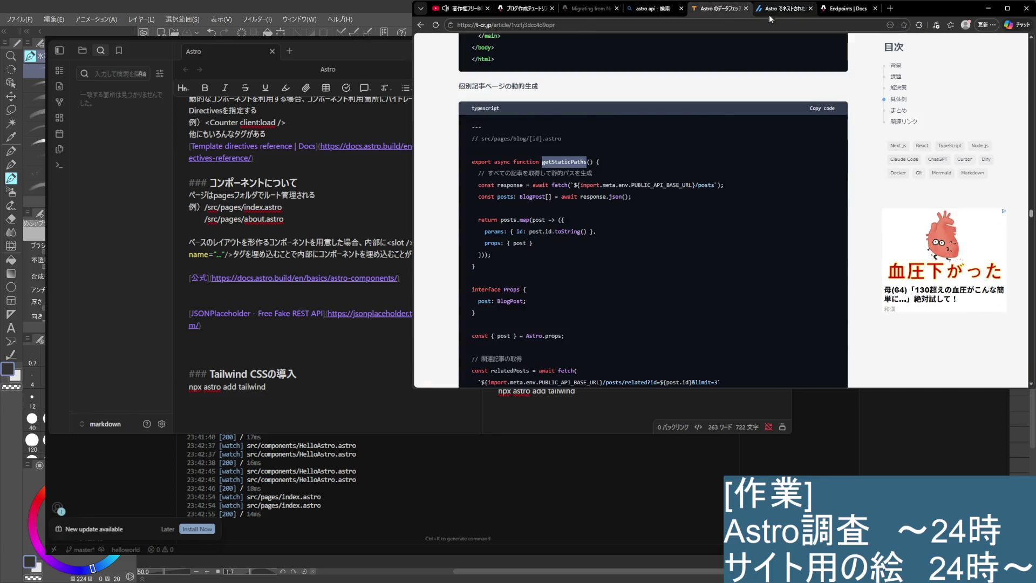
left_click(777, 9)
left_click(852, 10)
left_click(876, 9)
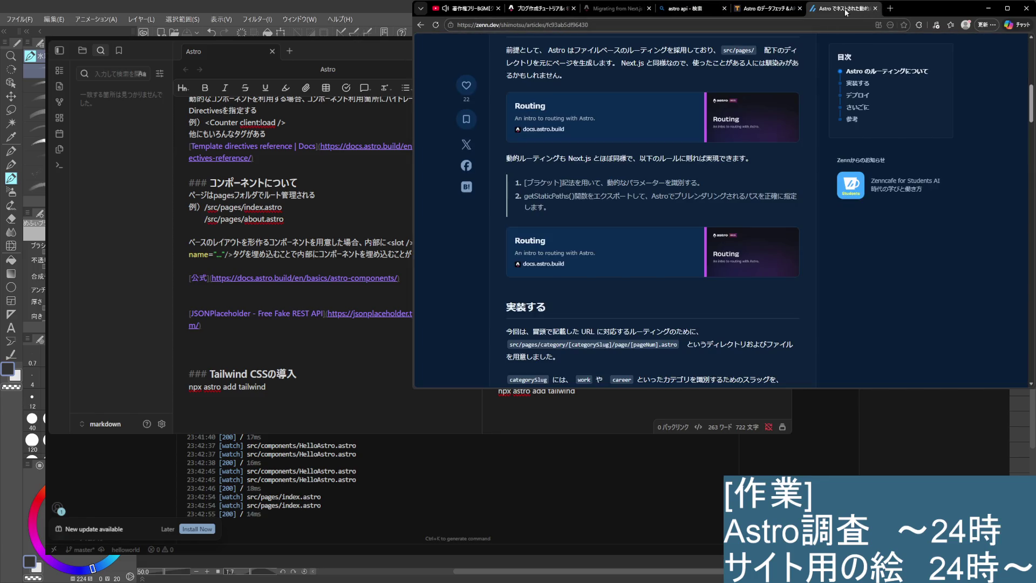
left_click(876, 9)
left_click(875, 9)
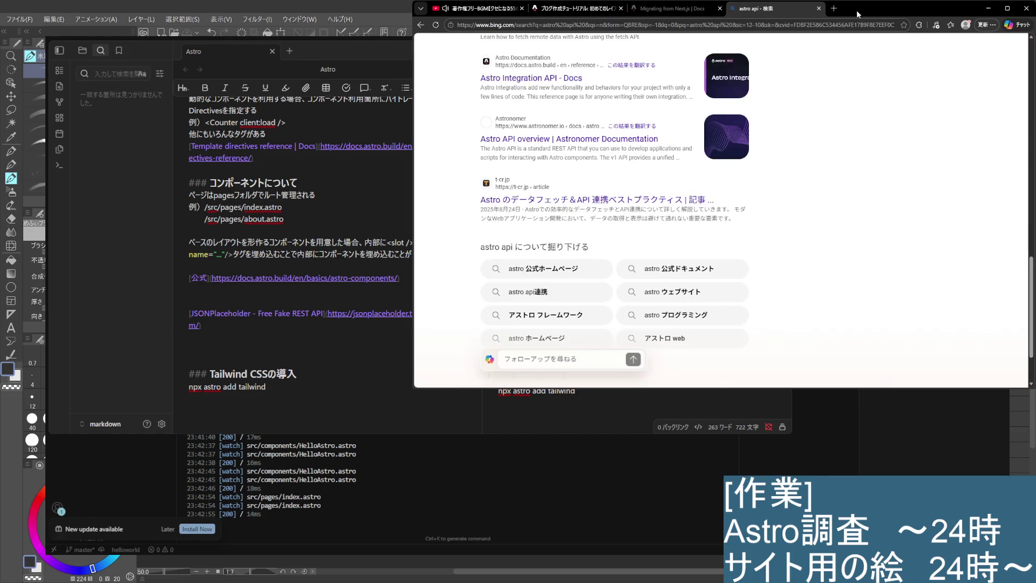
left_click(819, 9)
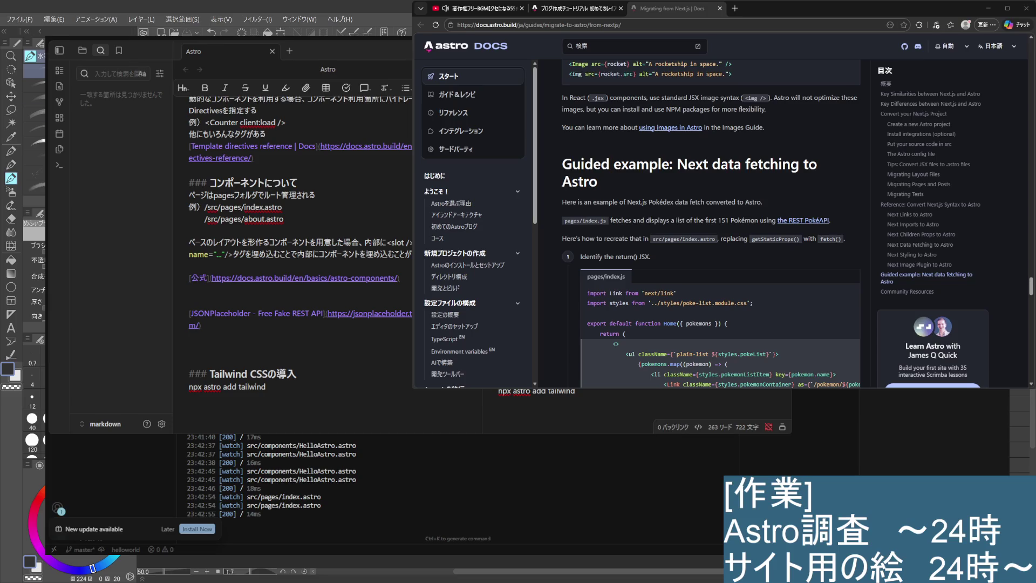
Dismiss the Obsidian note with Alt+Tab, leaving the Next.js migration guide in view
key("alt+Tab")
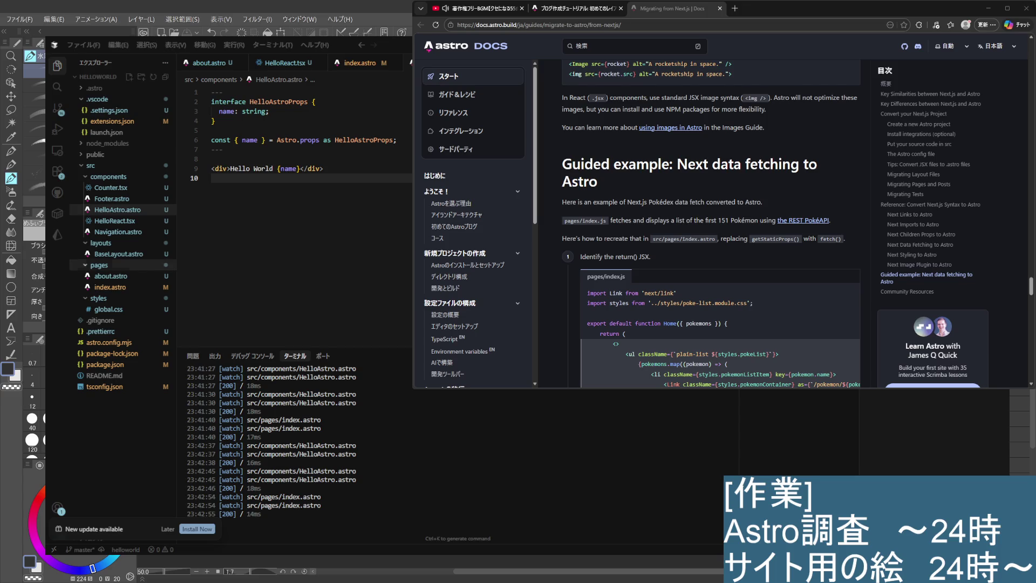
Stop the Astro dev server in Cursor's terminal with Ctrl+C, then switch over to Clip Studio Paint
left_click(212, 179)
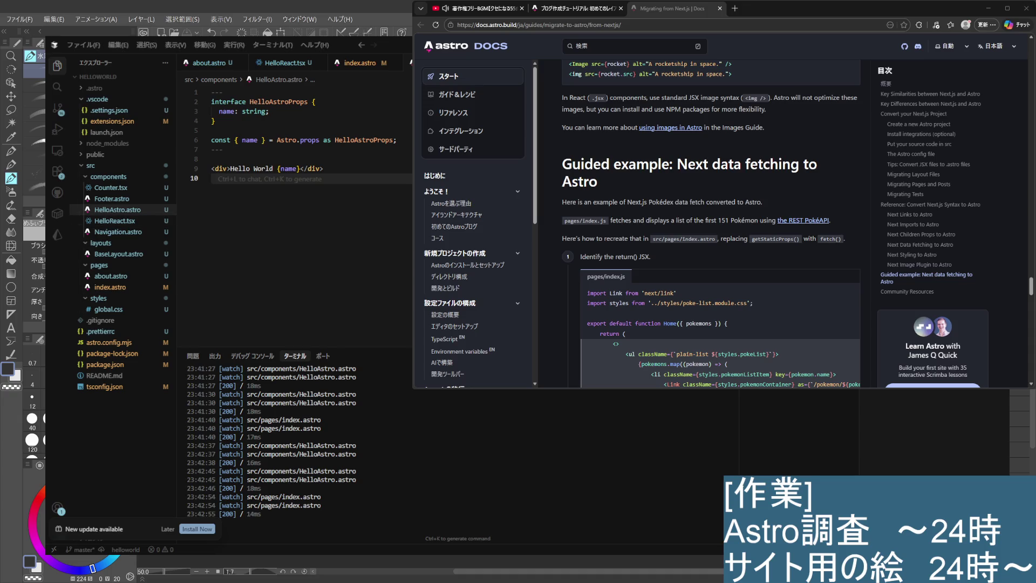
scroll(297, 135, "down", 3)
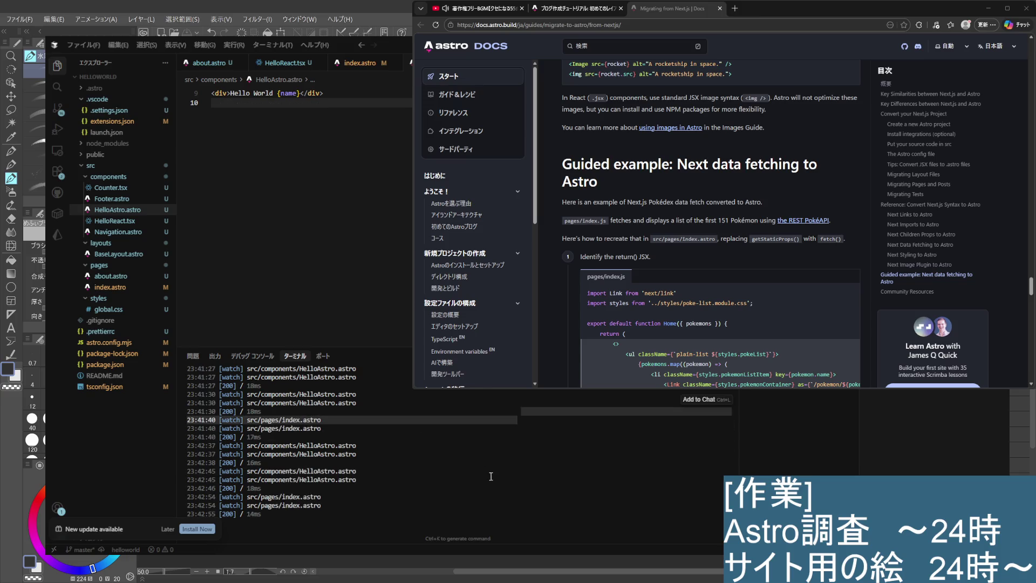
left_click(507, 478)
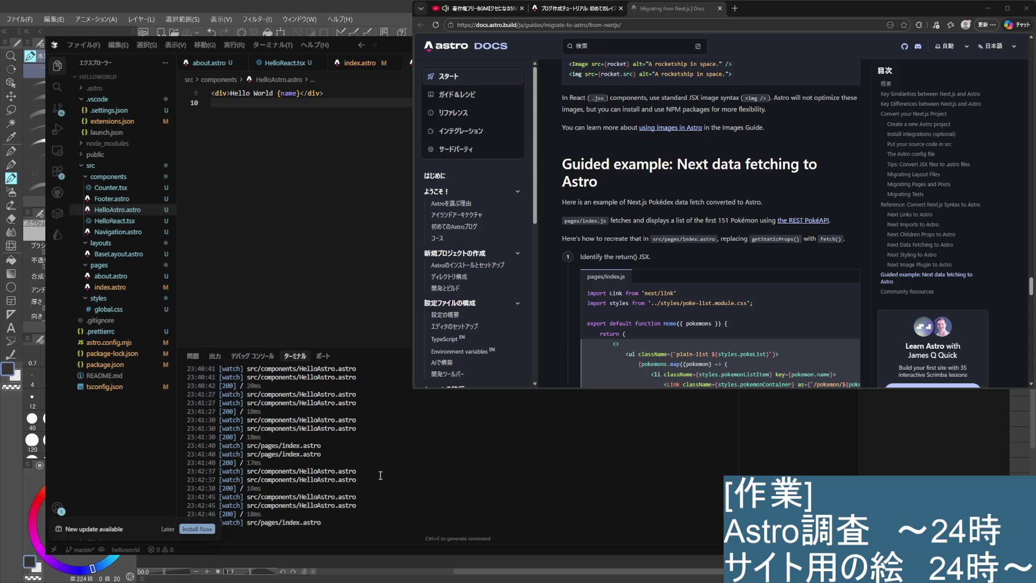
key("ctrl+c")
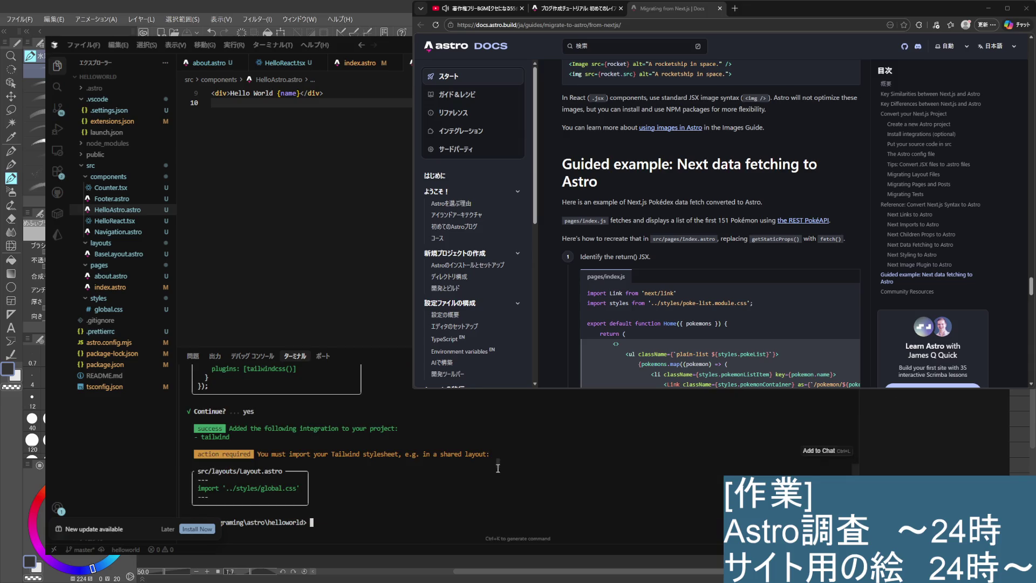
key("ctrl+1")
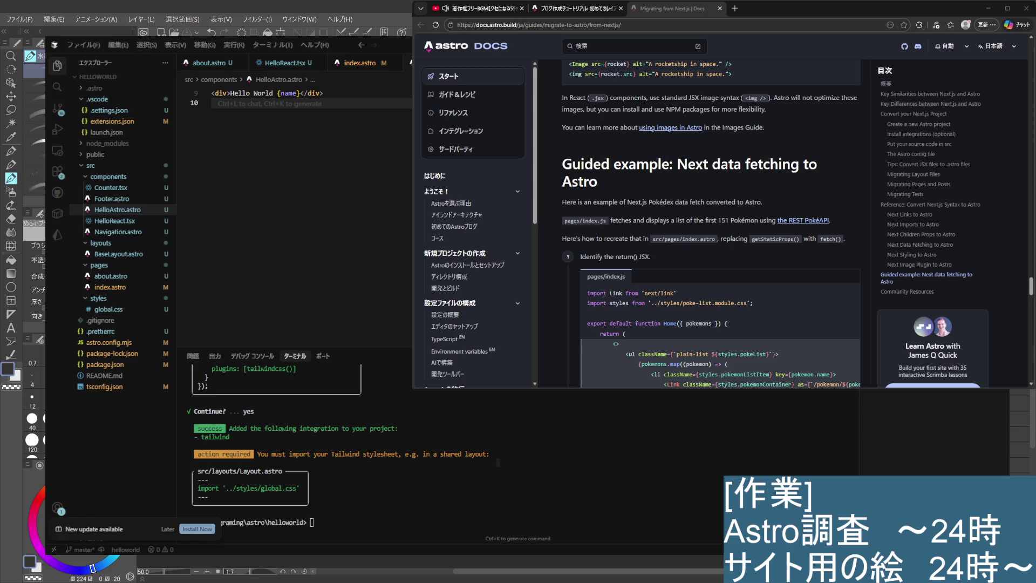
key("alt+Tab")
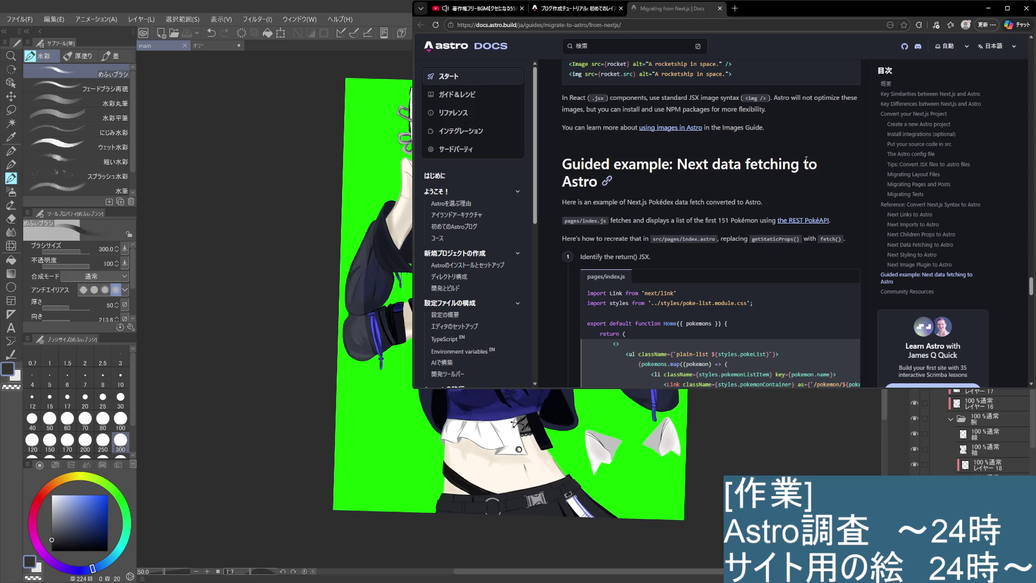
Restart the '著作権フリーBGM【クセになる55曲 3時間】' YouTube video from the beginning, then return to Clip Studio Paint
left_click(567, 9)
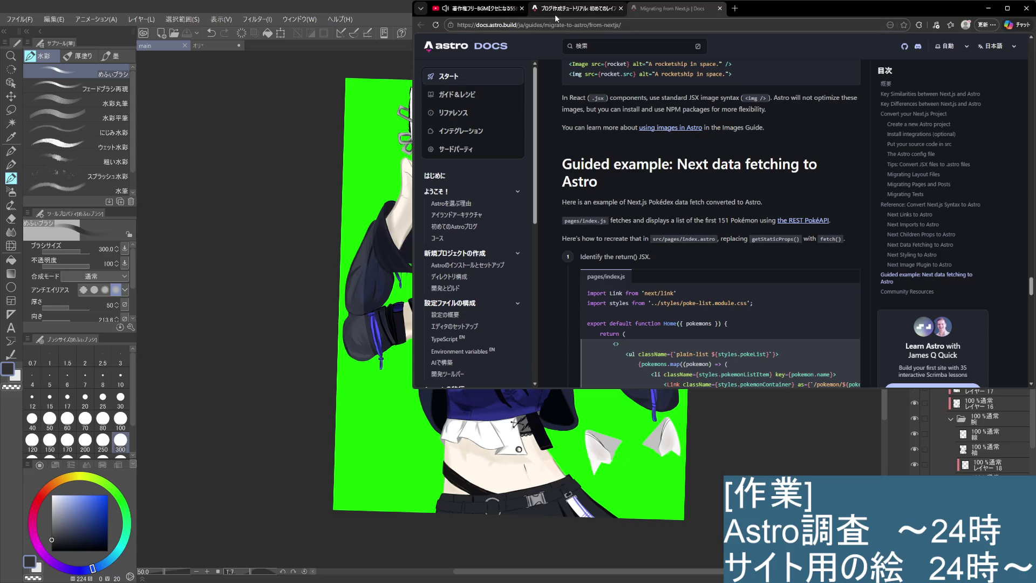
left_click(484, 15)
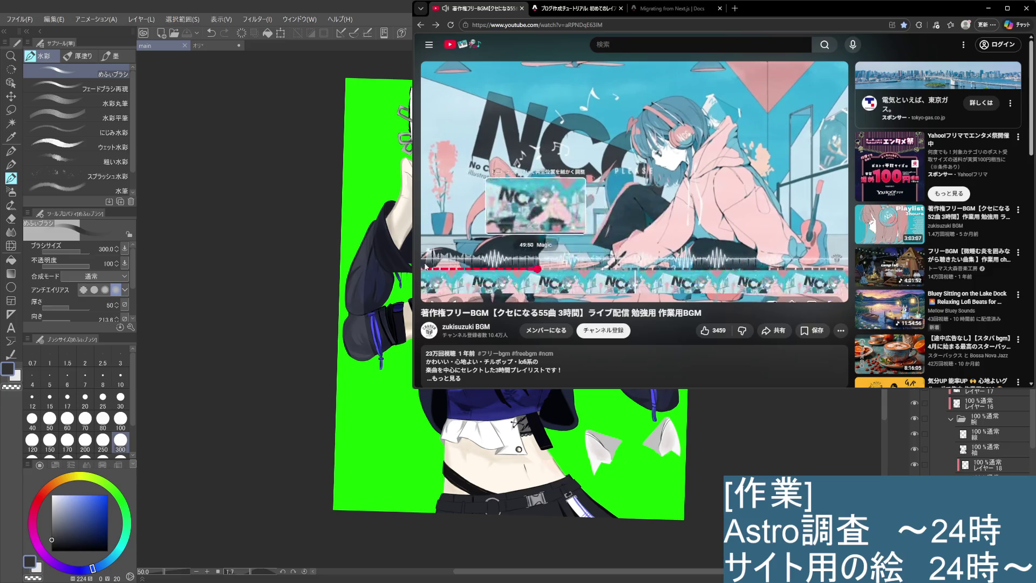
left_click(430, 270)
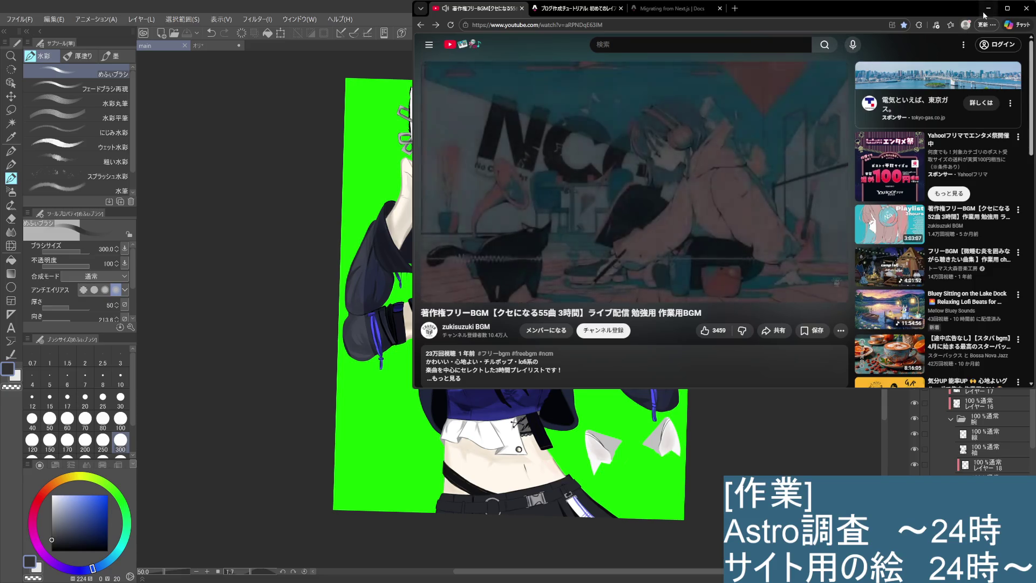
key("alt+Tab")
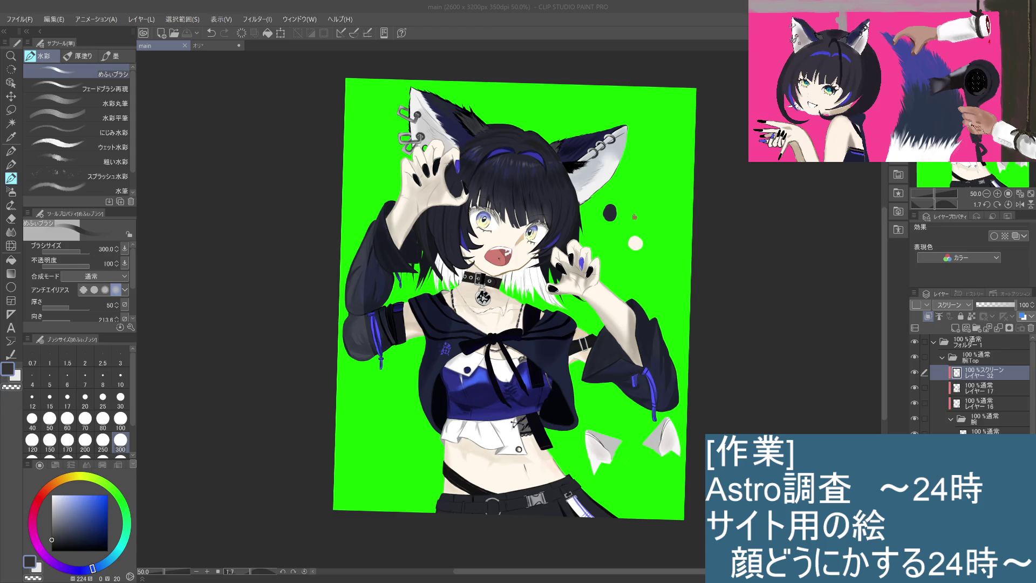
Dab a touch of paint onto the cat-eared girl illustration
left_click(725, 311)
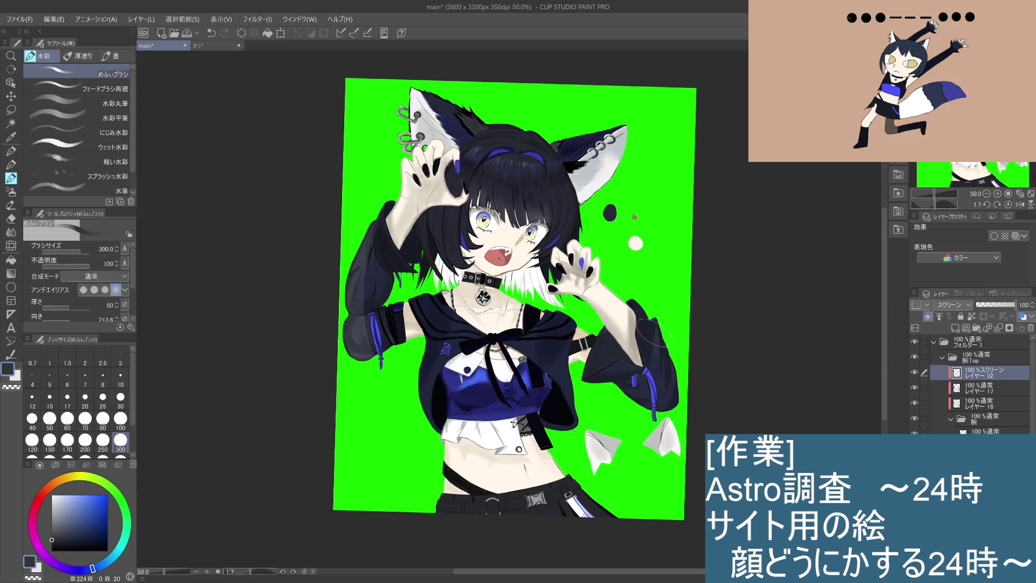
Return to the watercolor brushes and collapse the 腕 folder in the layer list
left_click(11, 164)
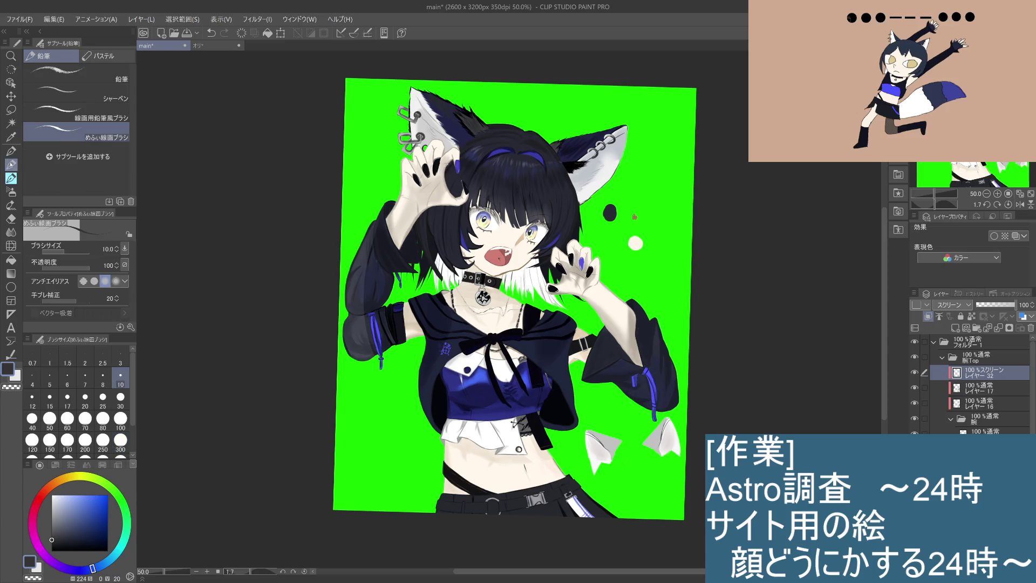
left_click(13, 180)
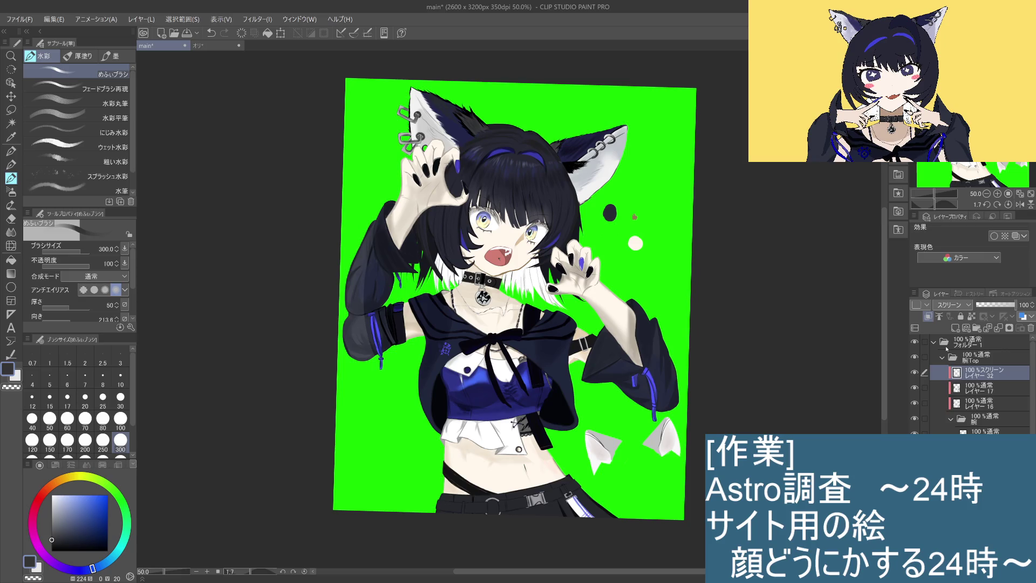
left_click(951, 418)
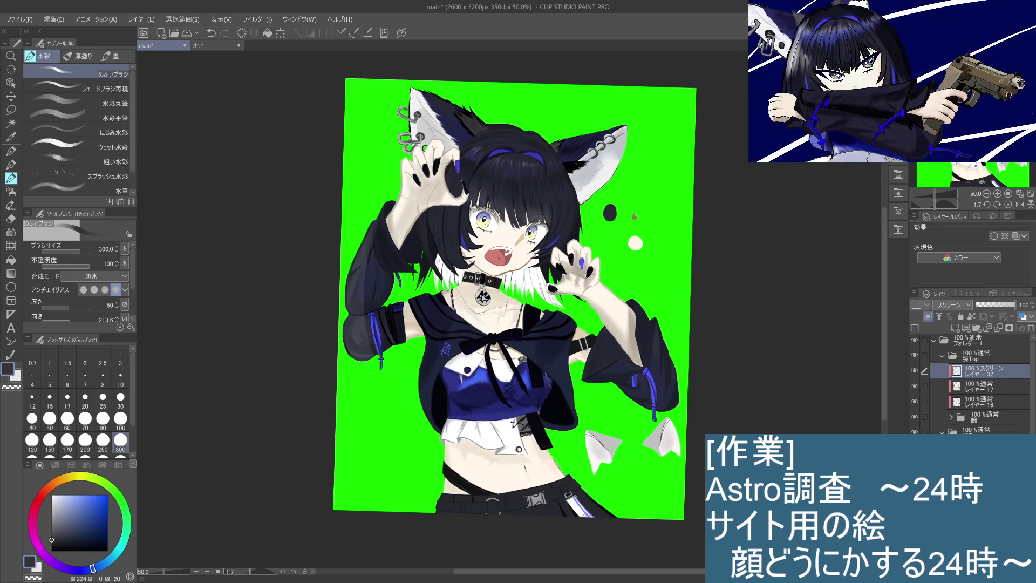
Zoom the canvas to 100% and pan the view onto the girl's face
scroll(1017, 427, "down", 4)
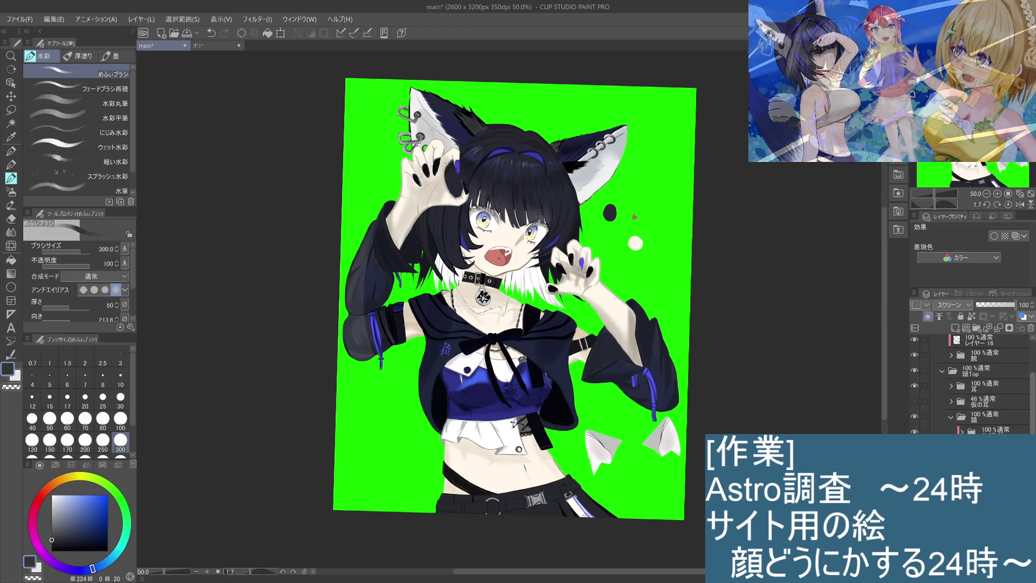
scroll(983, 383, "down", 1)
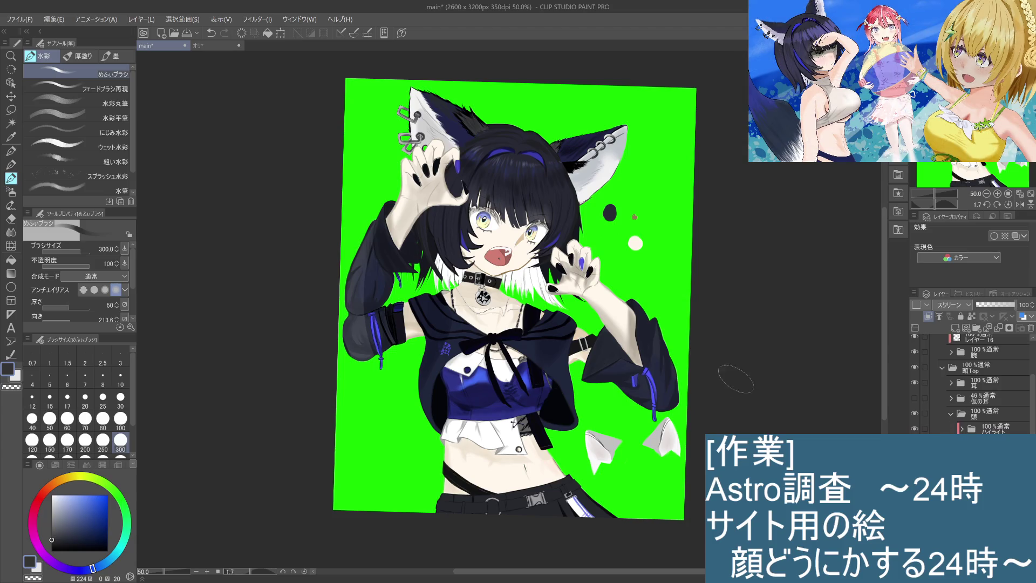
scroll(659, 395, "up", 2)
mouse_move(462, 297)
left_mouse_down()
mouse_move(565, 443)
mouse_move(599, 450)
left_mouse_up()
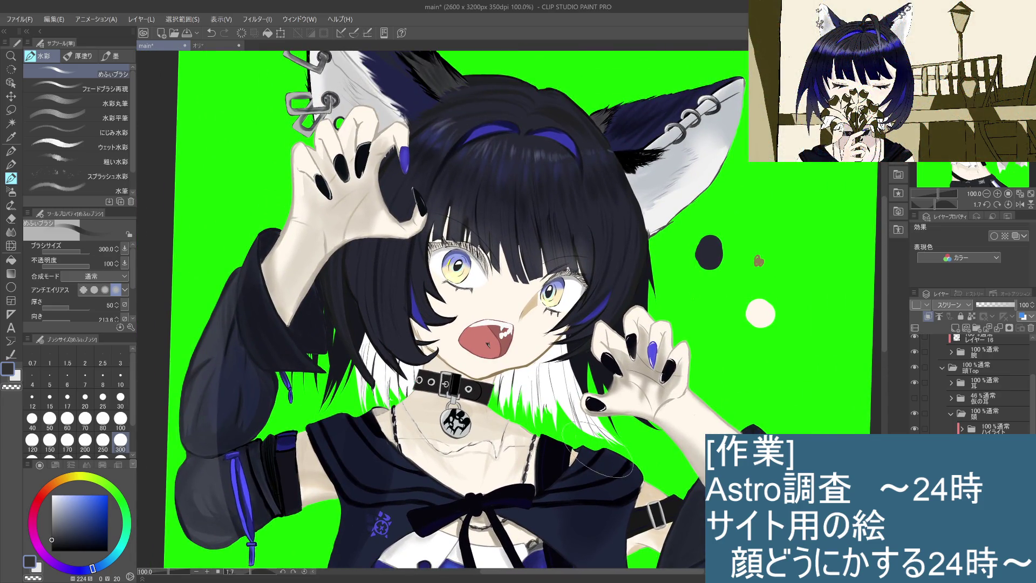
Switch to another layer and try a dark test dab on the background, then undo it
key("alt+bracketright")
left_click_drag(749, 208, 765, 196)
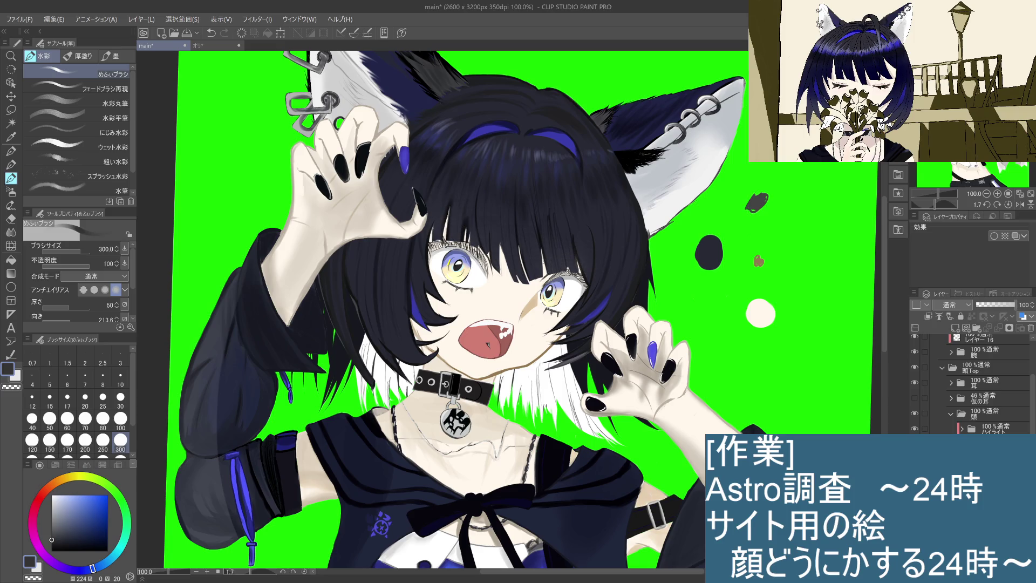
key("ctrl+z")
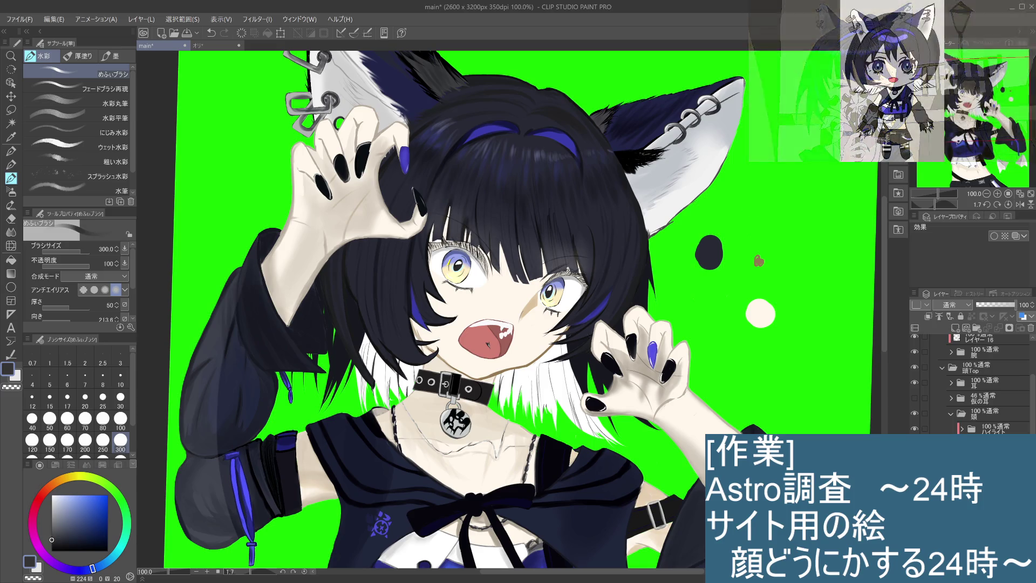
Pick a layer in the 顔 face folder and trace a dark line along the jawline below the mouth
scroll(969, 423, "down", 3)
left_click(969, 421)
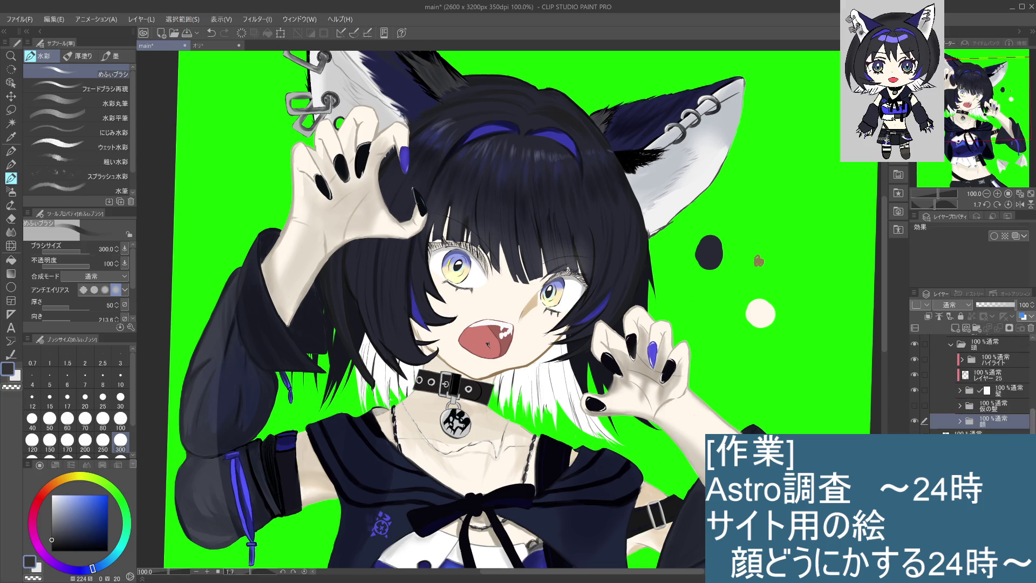
scroll(969, 423, "down", 5)
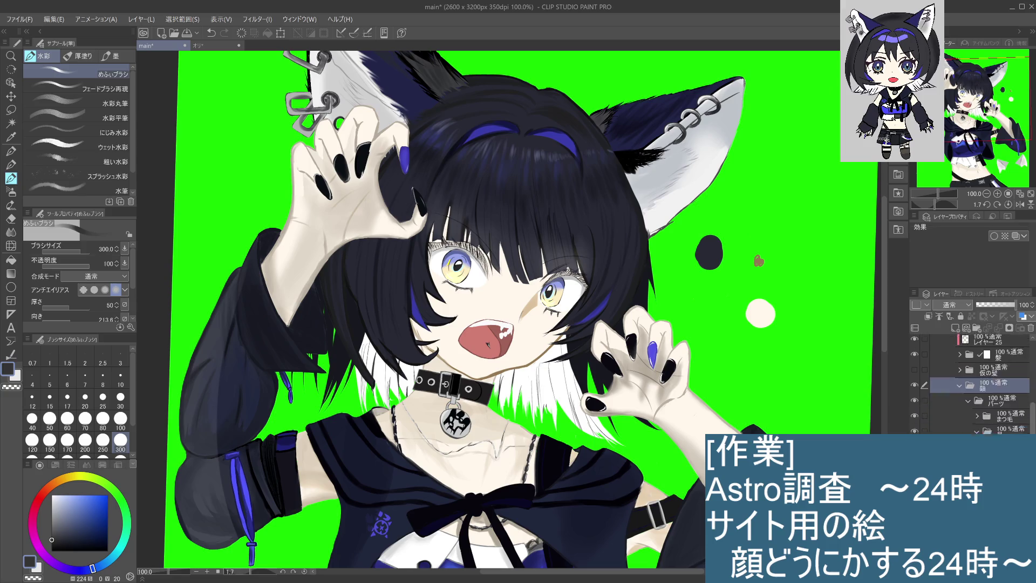
scroll(972, 383, "down", 1)
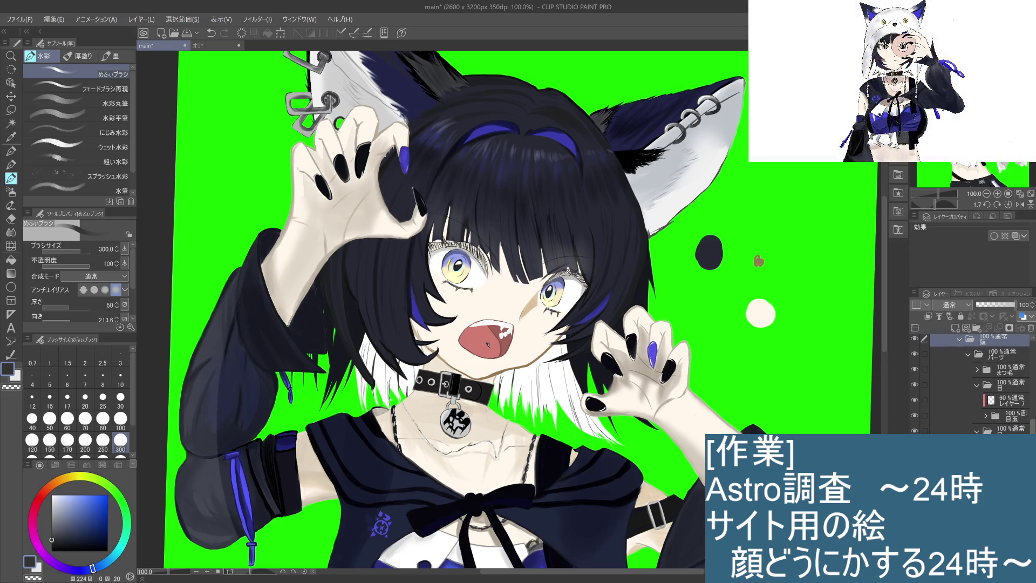
scroll(972, 383, "down", 1)
scroll(971, 383, "up", 1)
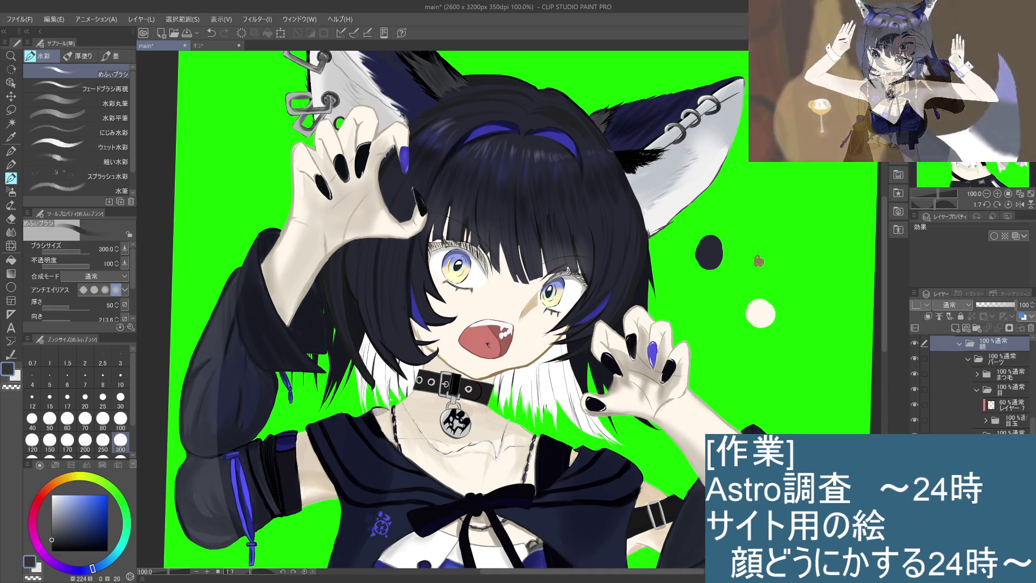
key("alt+bracketleft")
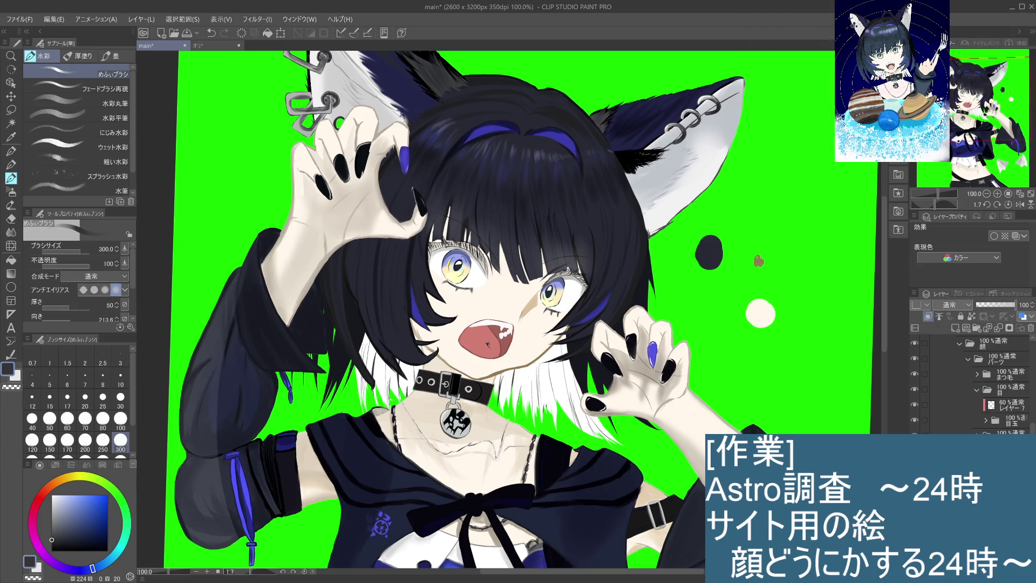
left_click_drag(438, 371, 562, 336)
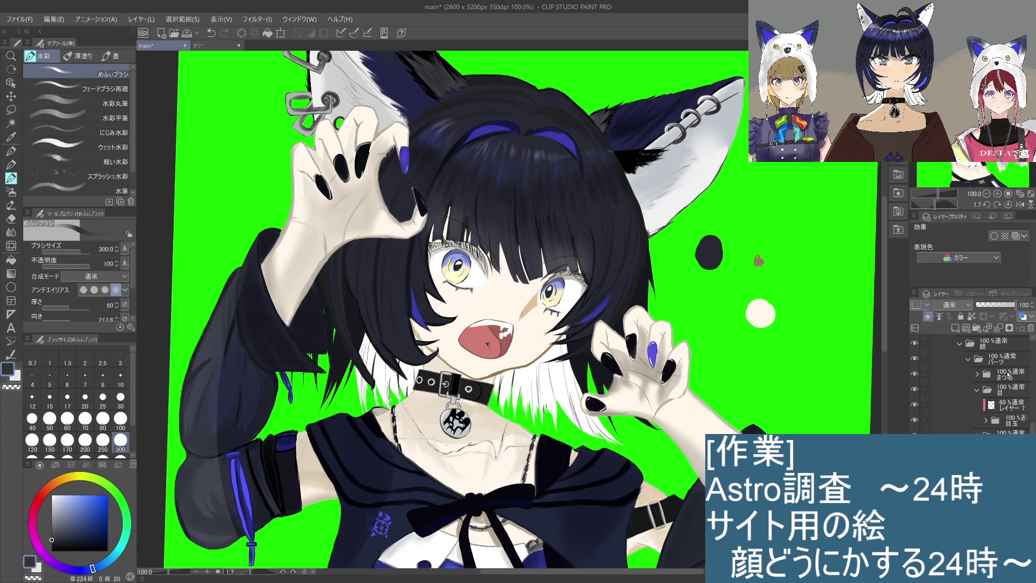
left_click(1013, 374)
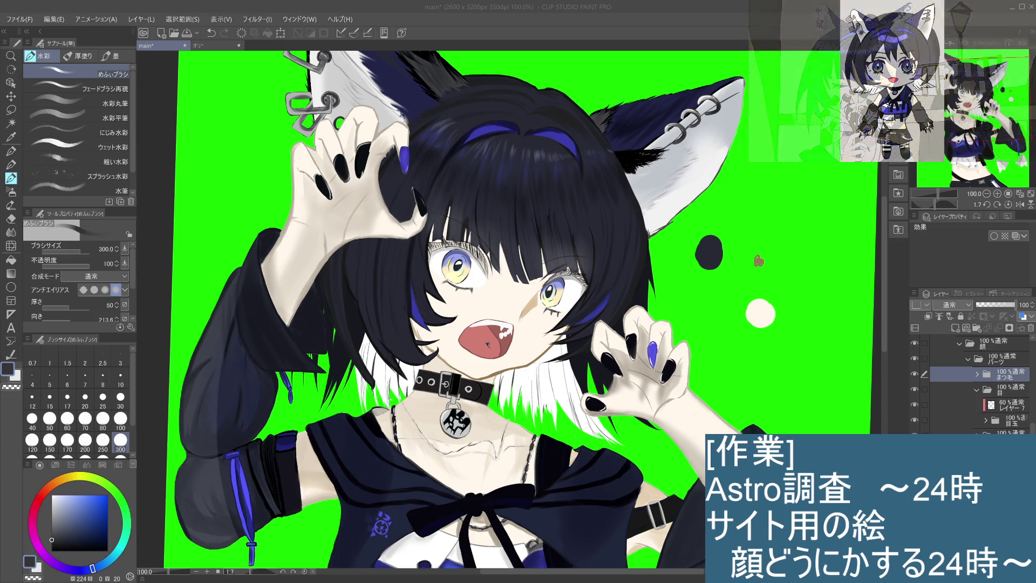
Expand the まつ毛 eyelash folder in the Layer panel
left_click(978, 373)
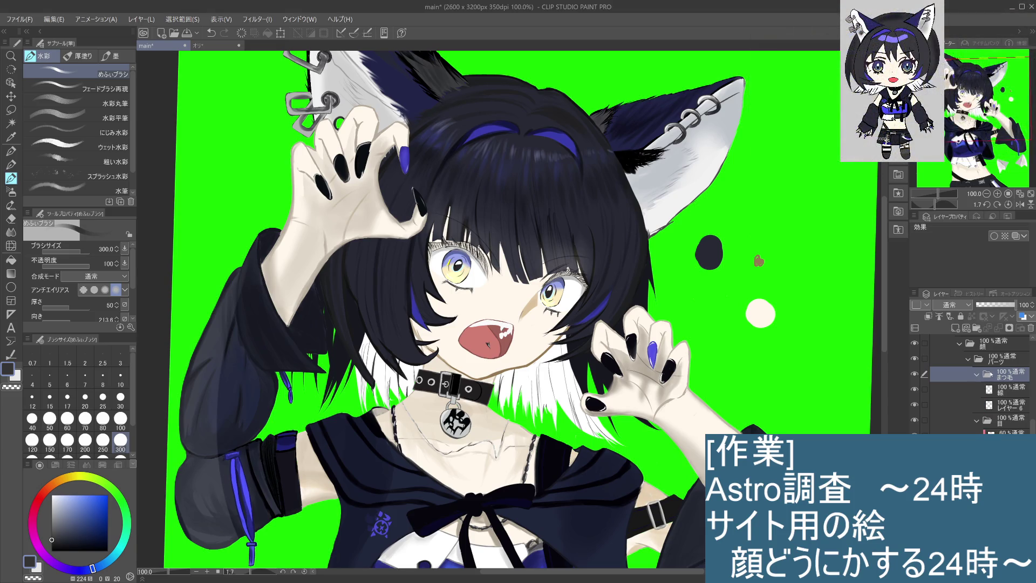
Check レイヤー6's effect on the eyes by toggling its visibility, then collapse the まつ毛 folder
left_click(1001, 405)
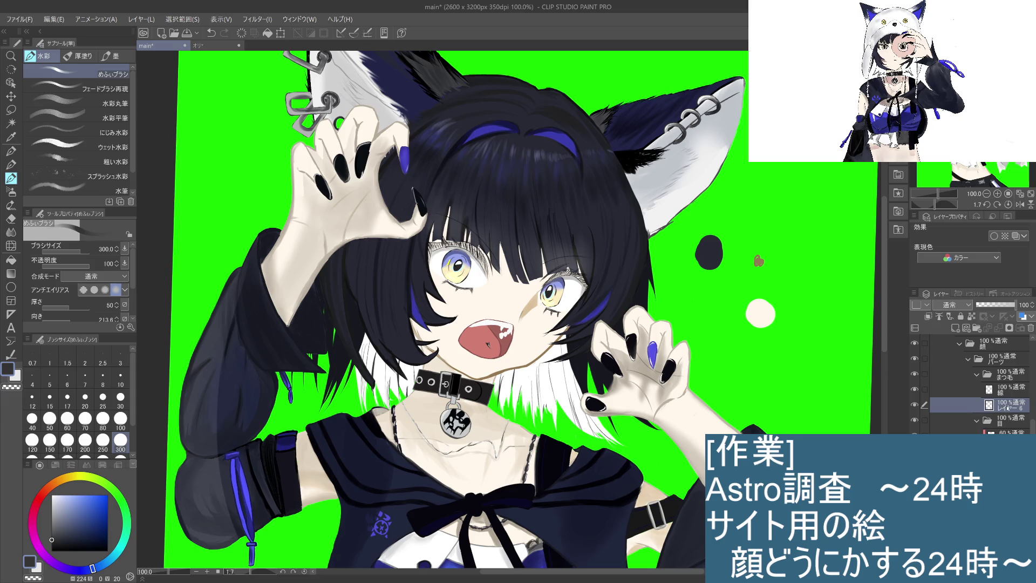
left_click(1005, 394)
left_click(1000, 406)
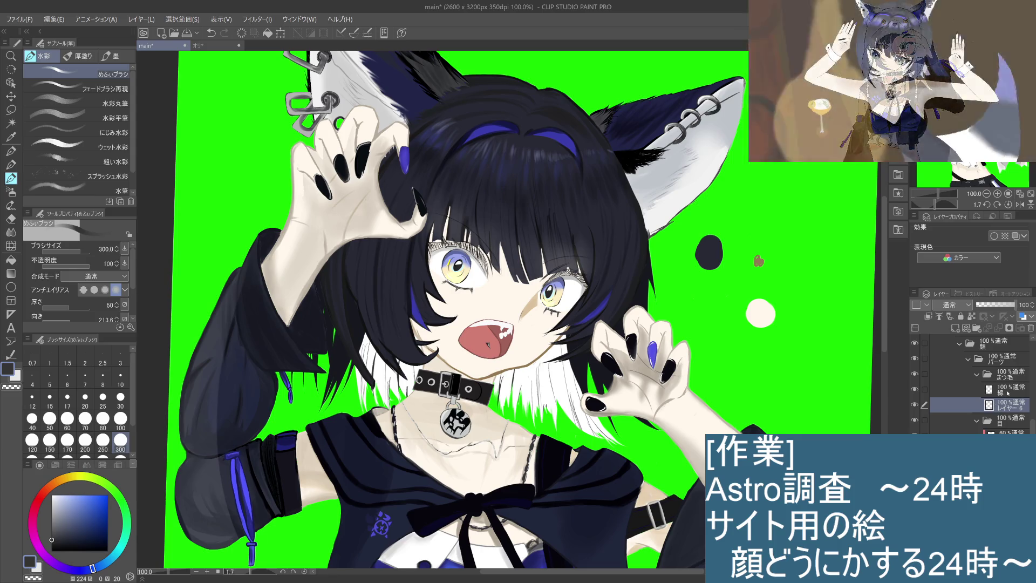
left_click(916, 405)
left_click(916, 406)
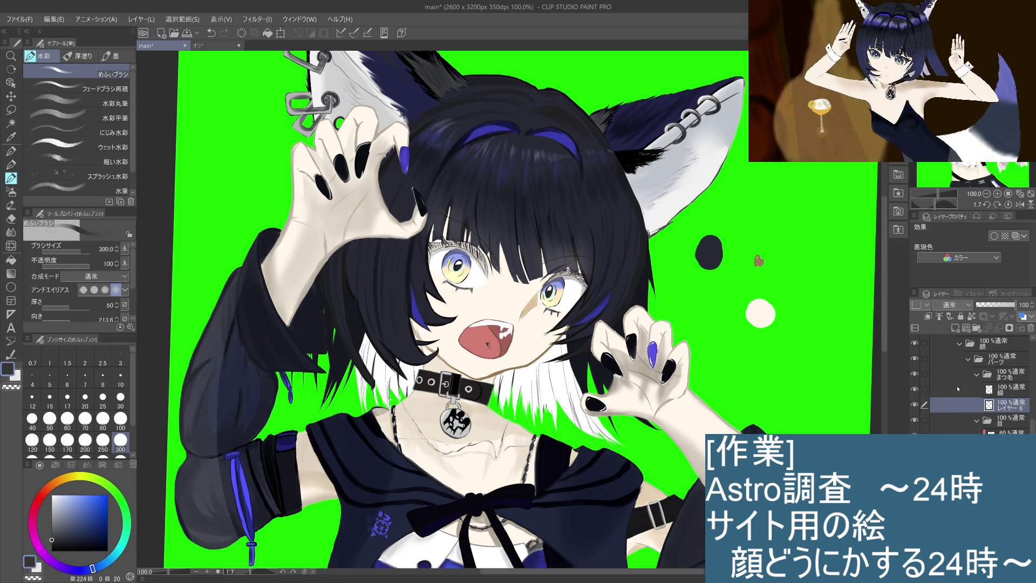
left_click(1002, 394)
left_click(986, 373)
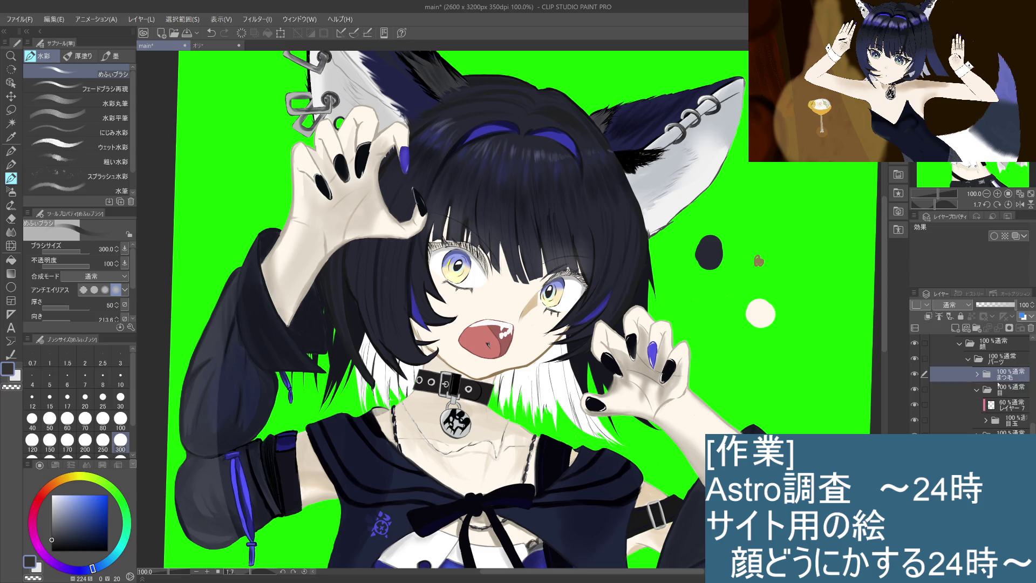
Add a new folder above the eyelashes and test the まつ毛 folder at 24% opacity, then restore it
left_click(977, 328)
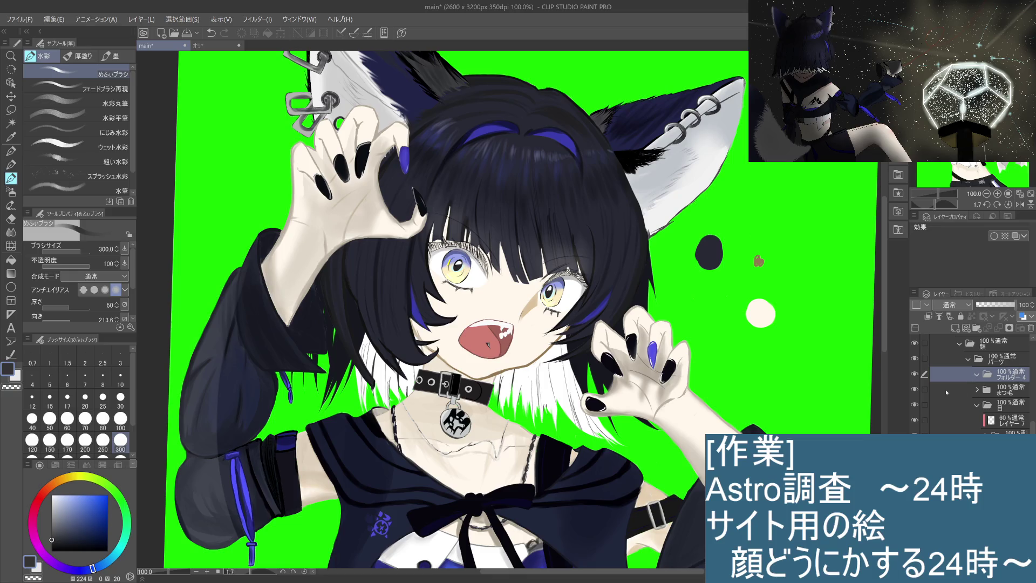
left_click(993, 394)
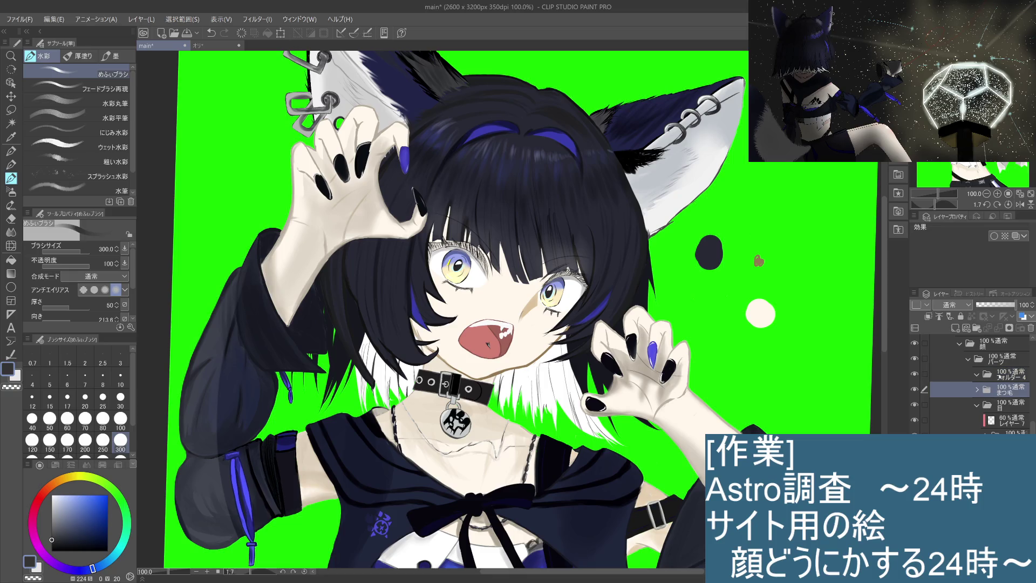
left_click_drag(1016, 306, 986, 307)
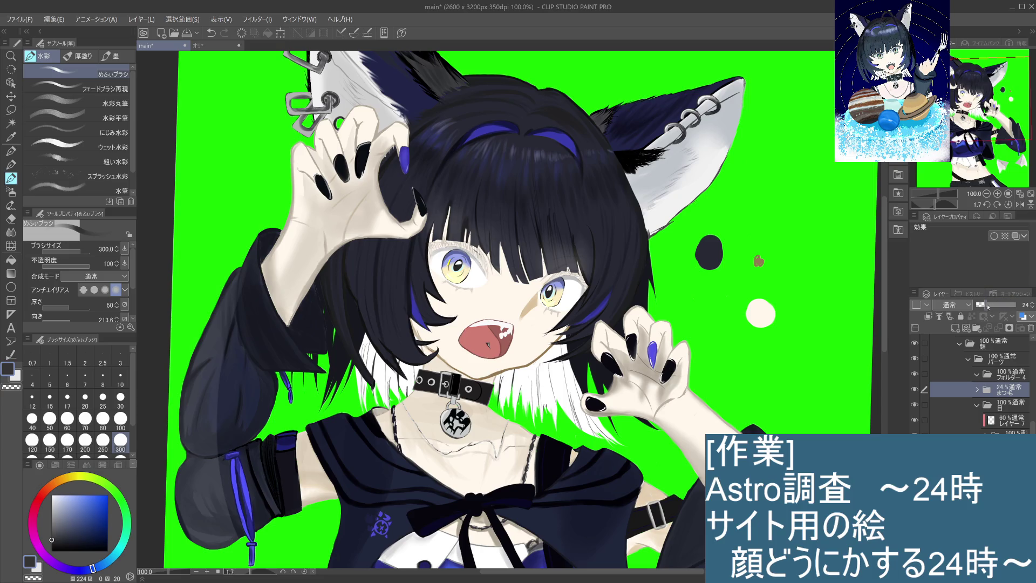
left_click_drag(989, 306, 1016, 305)
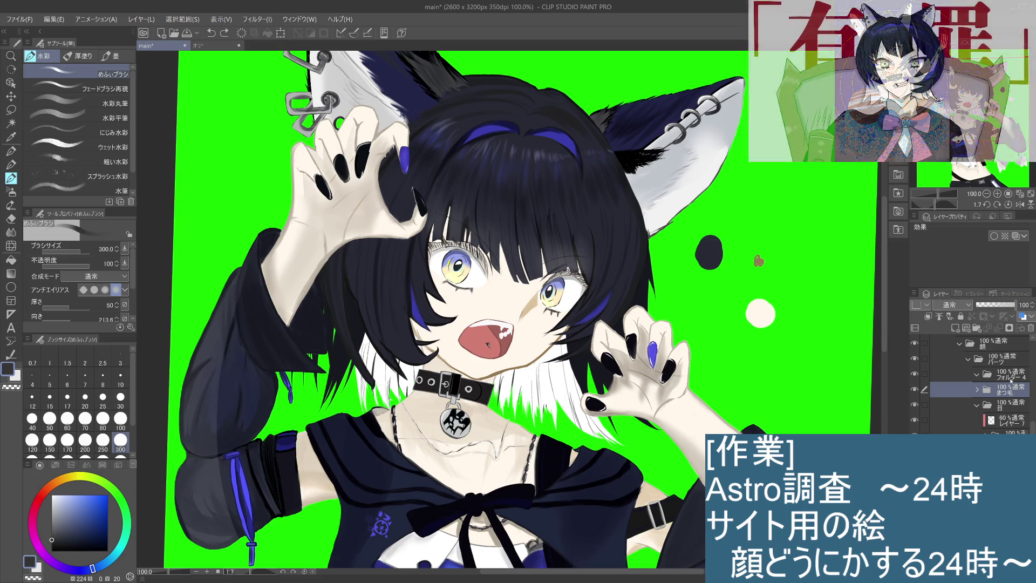
Add layer 33 above レイヤー6, lower レイヤー6 to 14% opacity, and switch to the pencil
left_click(977, 373)
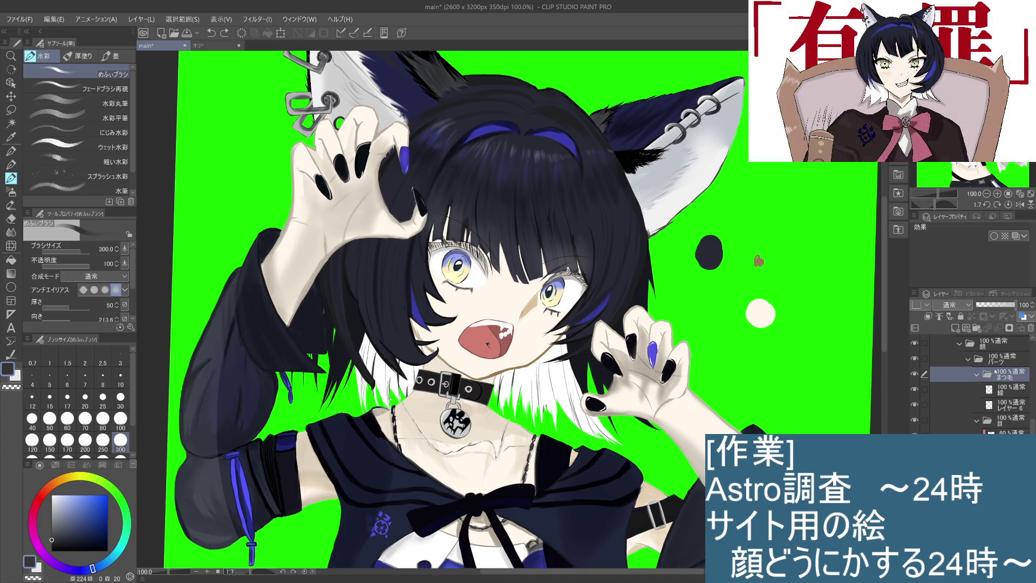
left_click(1006, 405)
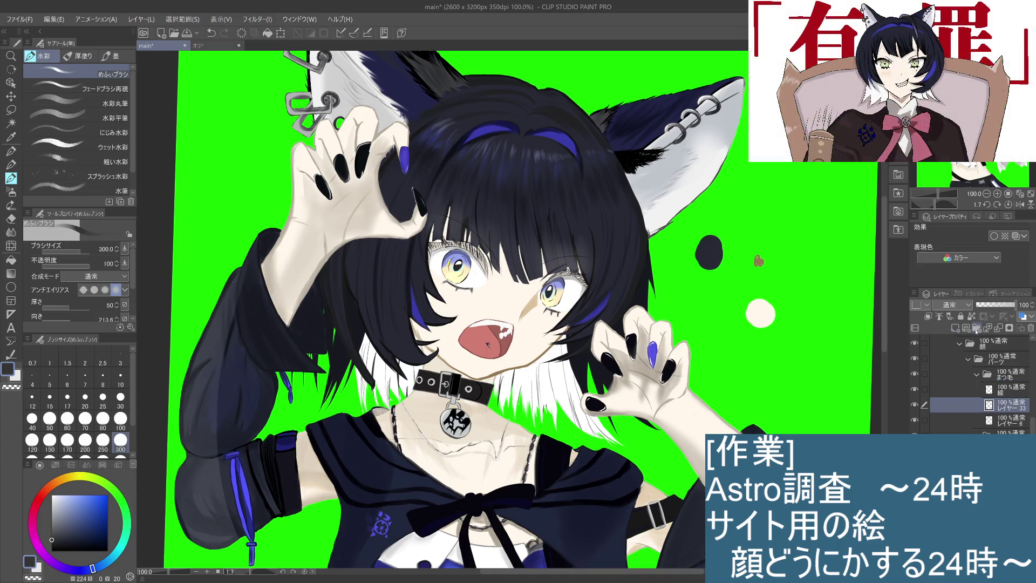
left_click(988, 327)
left_click(965, 417)
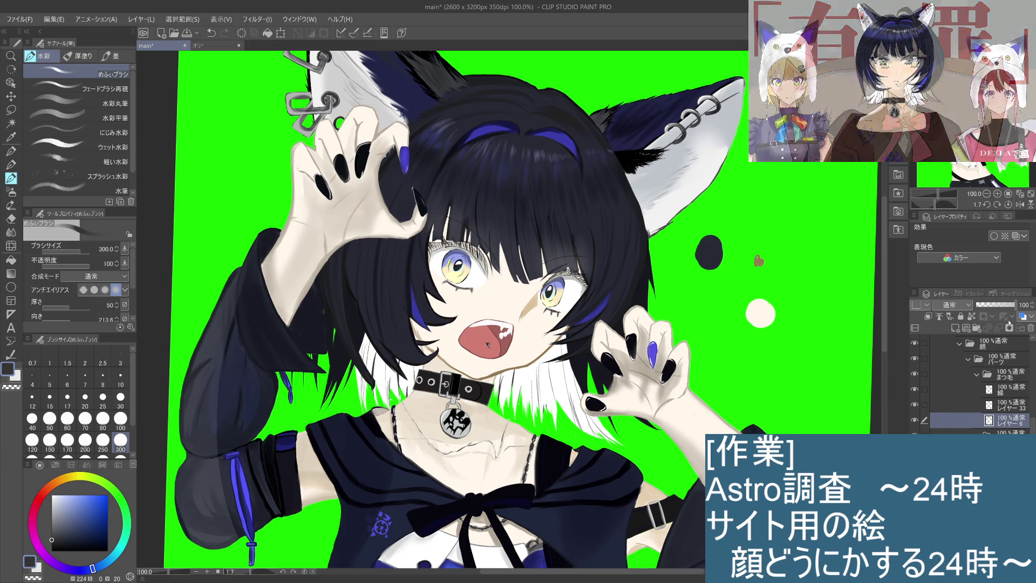
left_click(984, 306)
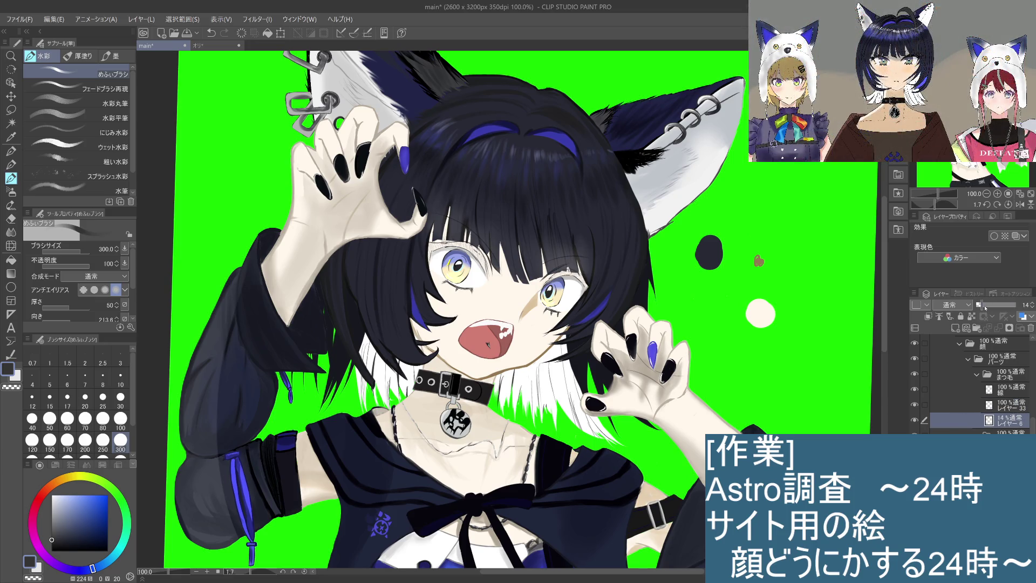
scroll(529, 324, "up", 2)
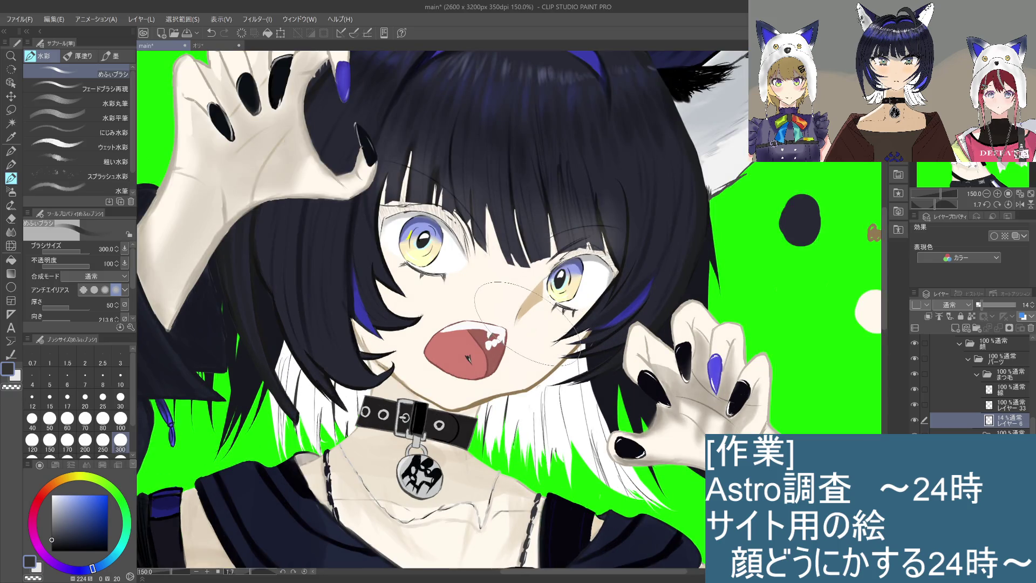
left_click(11, 165)
left_click(11, 178)
Set the pencil to size 15 in pure black and test a stroke at the left eye's corner, then undo it
left_click(12, 165)
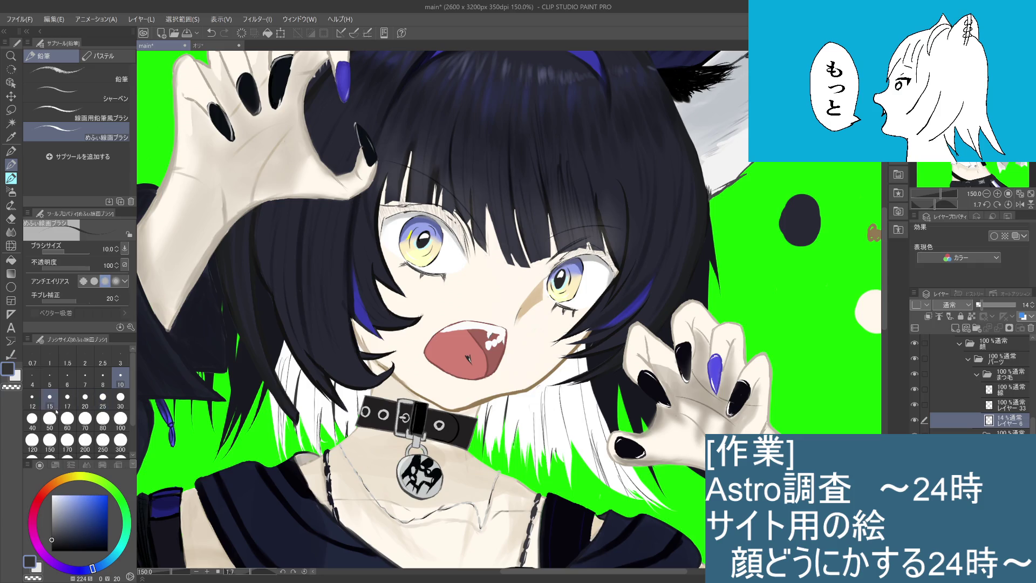
left_click(103, 397)
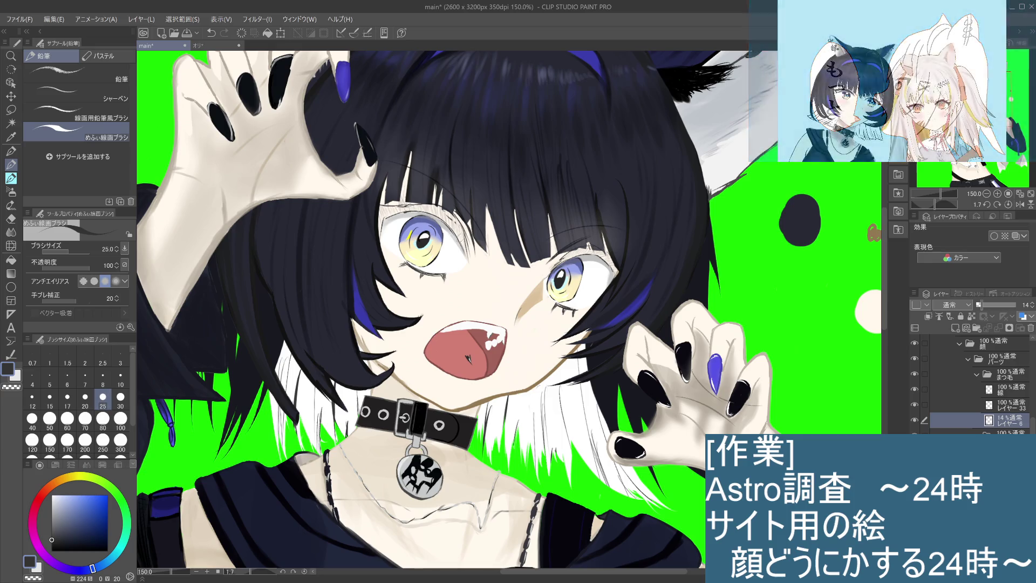
left_click(52, 400)
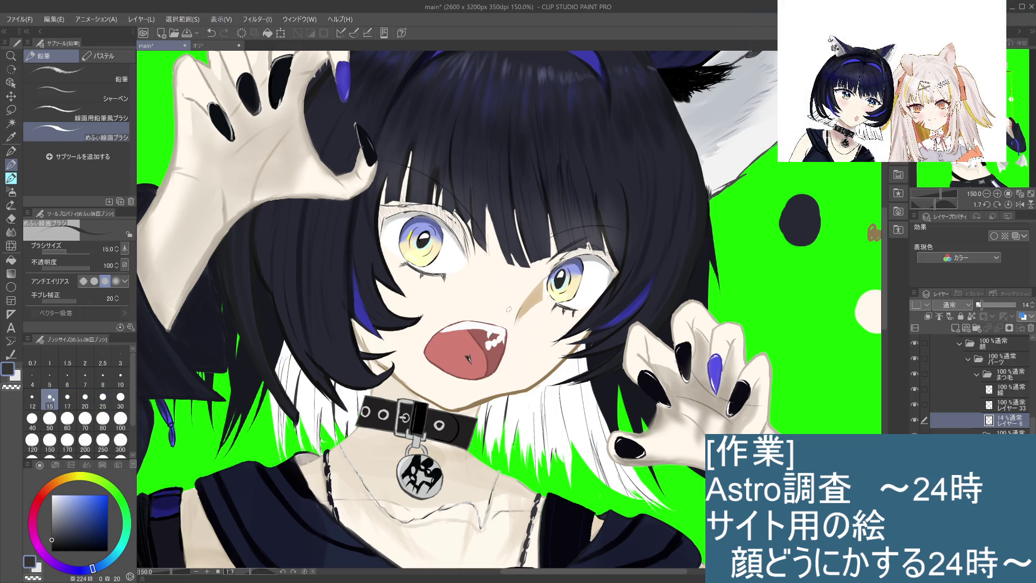
left_click_drag(463, 231, 461, 247)
key("ctrl+z")
left_click(51, 551)
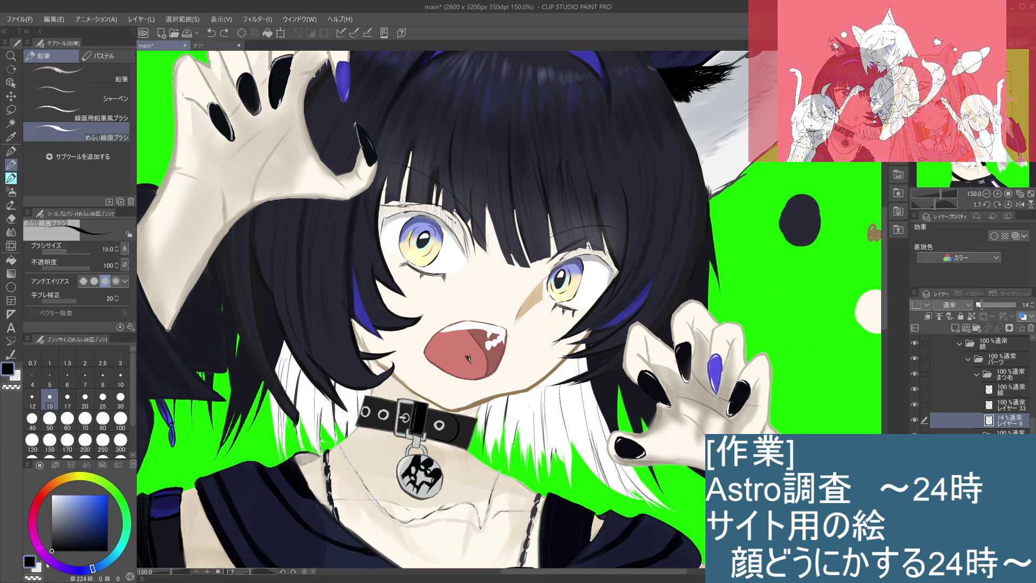
left_click_drag(462, 224, 464, 244)
key("ctrl+z")
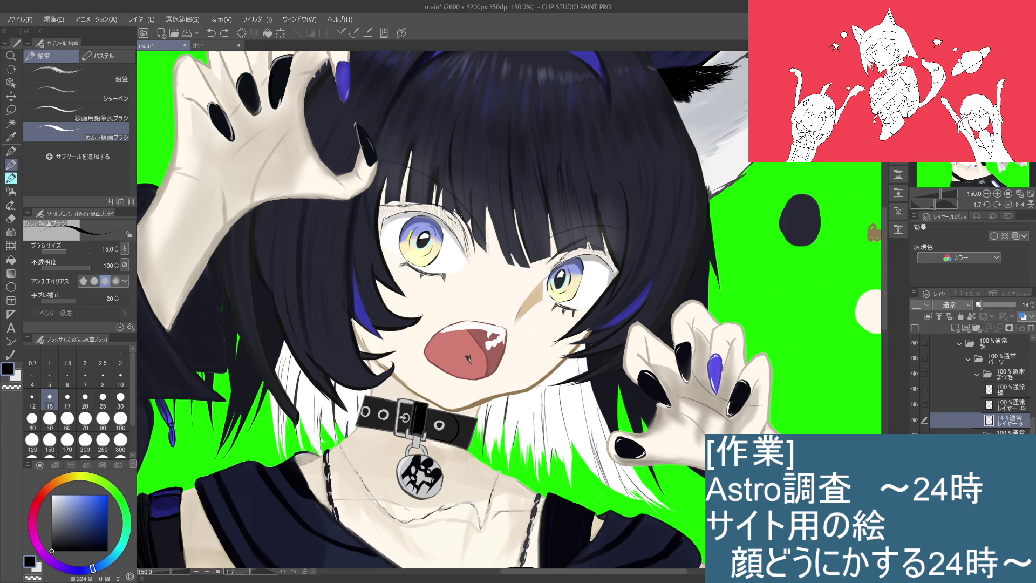
Select layer 33 and compare the eye-corner stroke with redo/undo, leaving it removed
left_click(1005, 405)
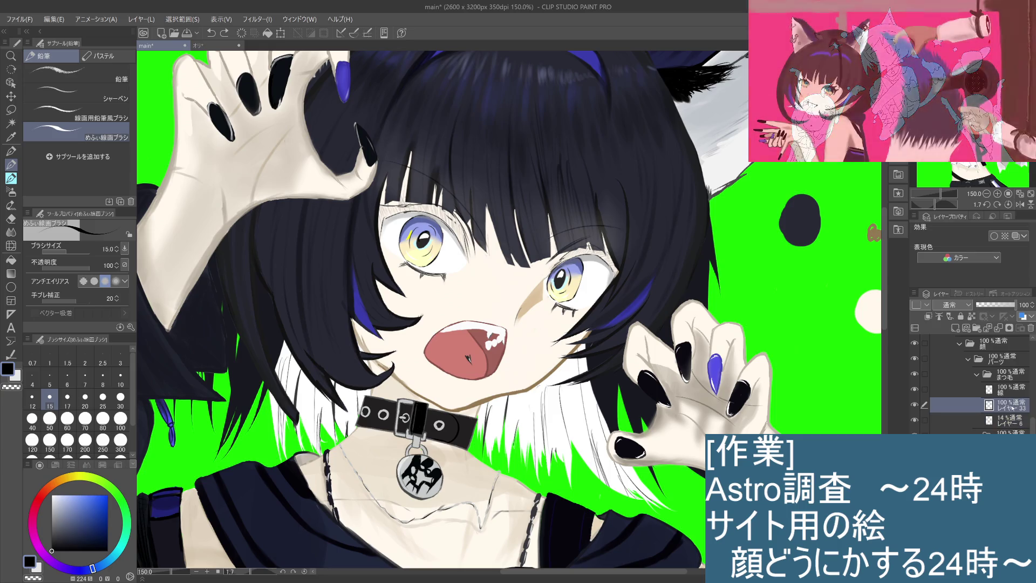
key("ctrl+y")
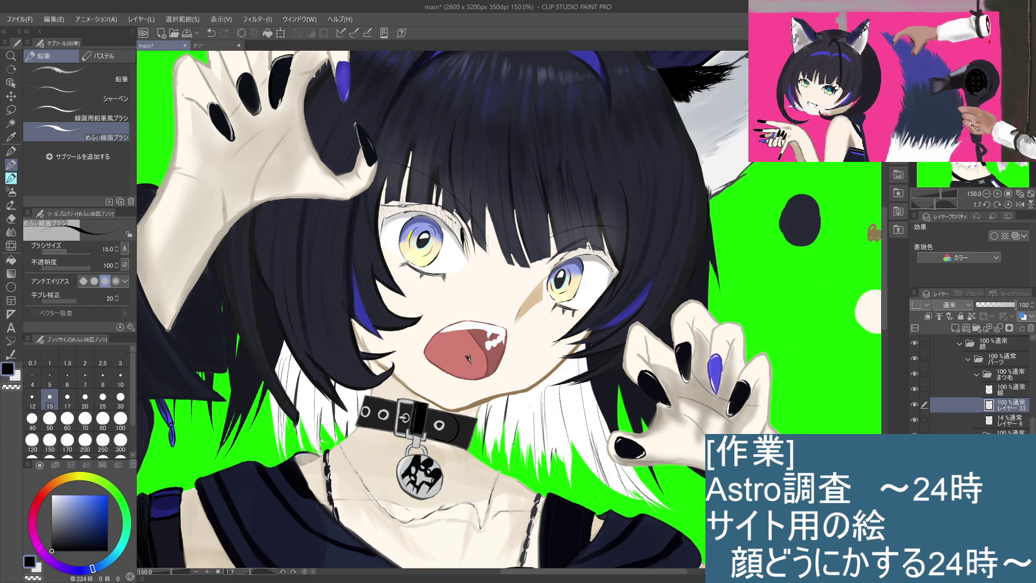
key("ctrl+z")
key("ctrl+y")
key("ctrl+z")
key("ctrl+y")
key("ctrl+z")
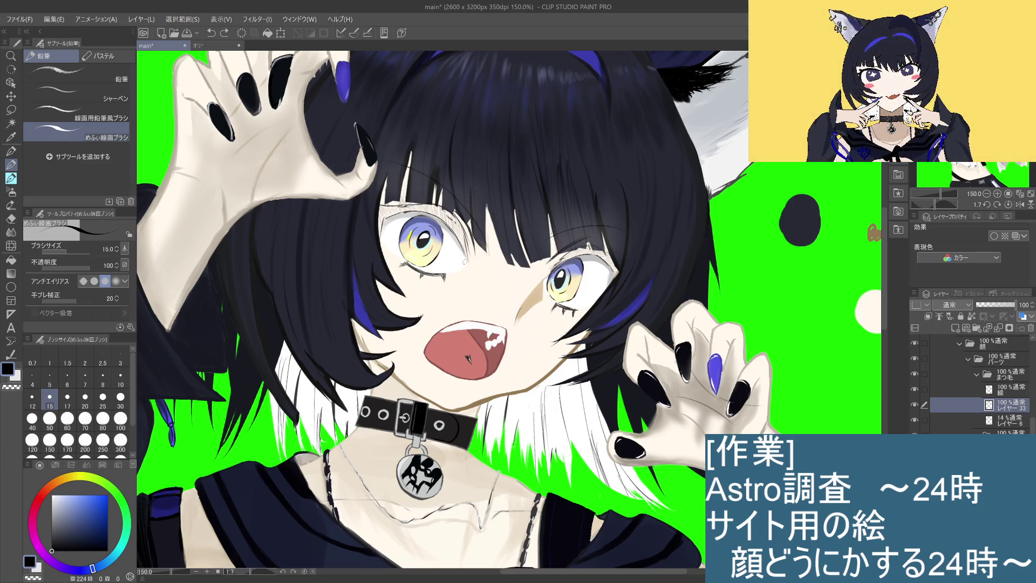
Make the 線 line layer active and zoom in close on the left eye
left_click(1014, 390)
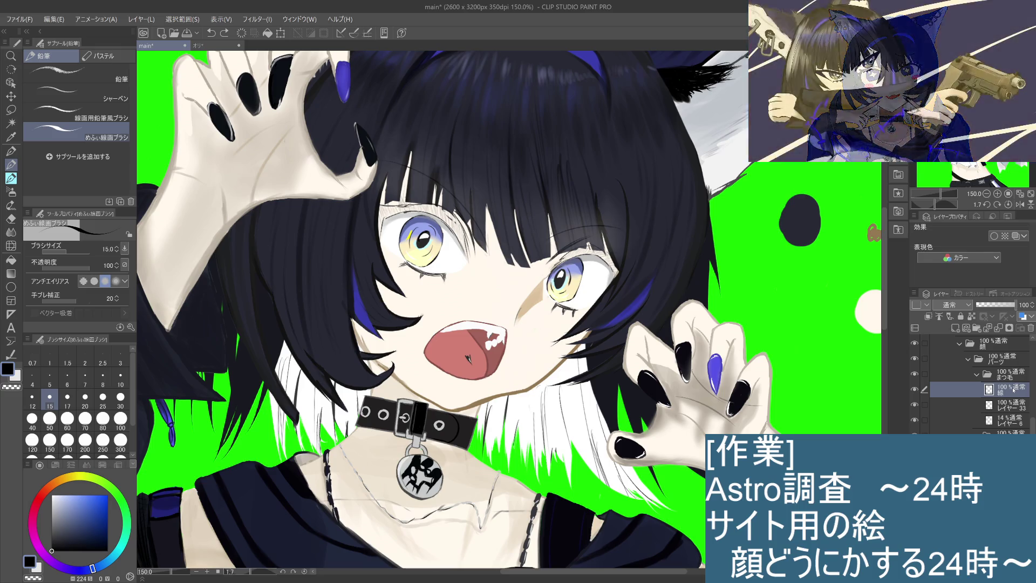
key("ctrl+plus")
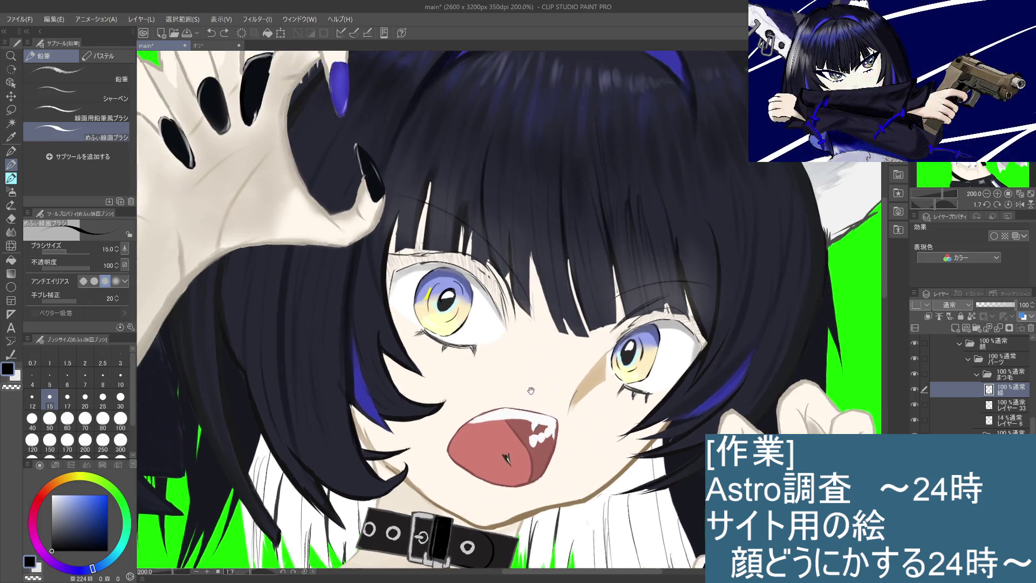
left_click_drag(507, 381, 541, 423)
key("ctrl+plus")
key("ctrl+plus")
Thin the pencil and redraw the dark line beside the left eye until it sits right
key("bracketleft")
key("bracketleft")
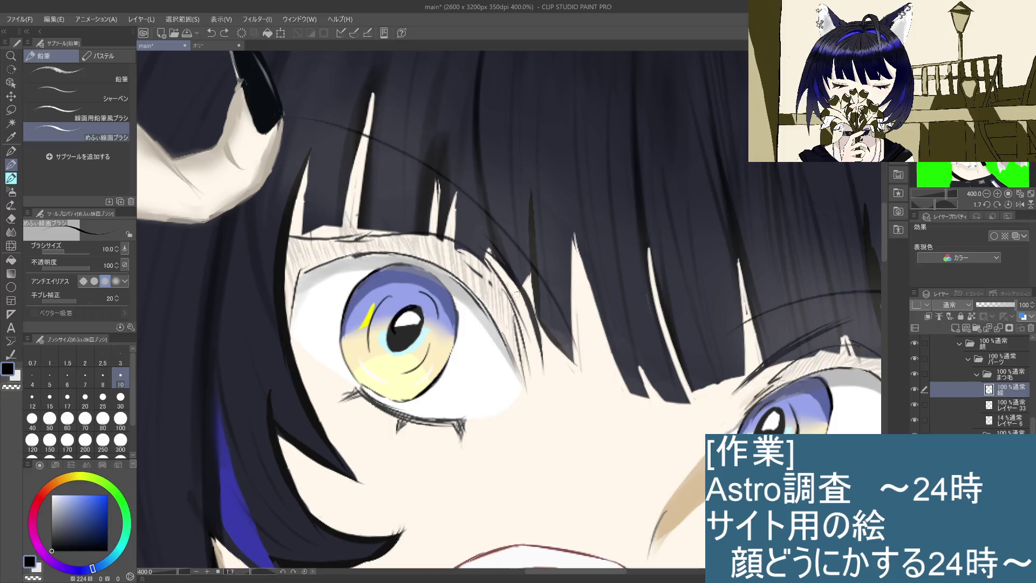
left_click_drag(505, 288, 525, 377)
key("ctrl+z")
left_click_drag(503, 285, 523, 396)
key("ctrl+z")
left_click_drag(498, 283, 522, 381)
key("ctrl+z")
left_click_drag(496, 298, 521, 366)
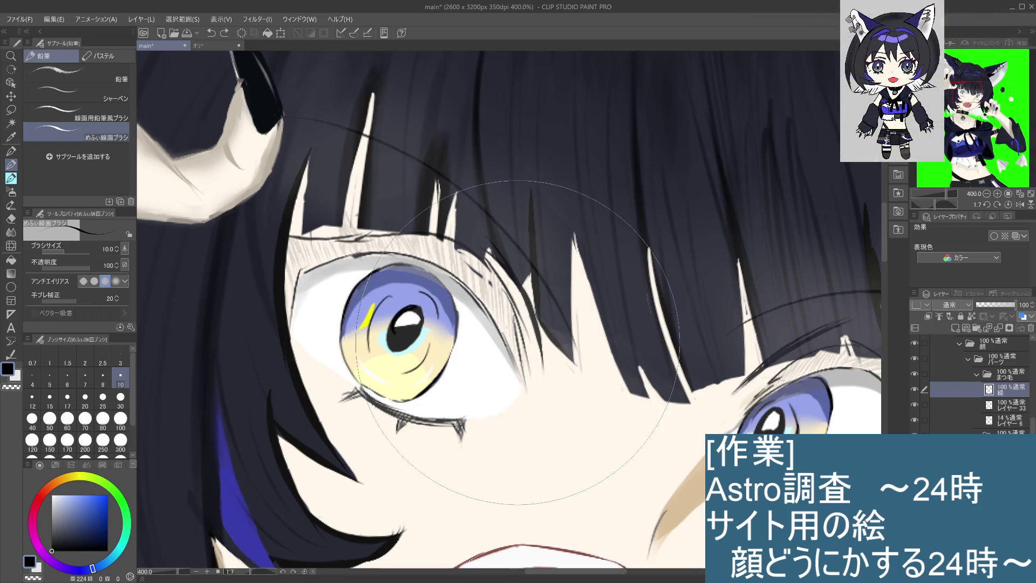
Set the eraser to size 25, then pencil a short line near the eye's outer corner
left_click(11, 219)
left_click(102, 398)
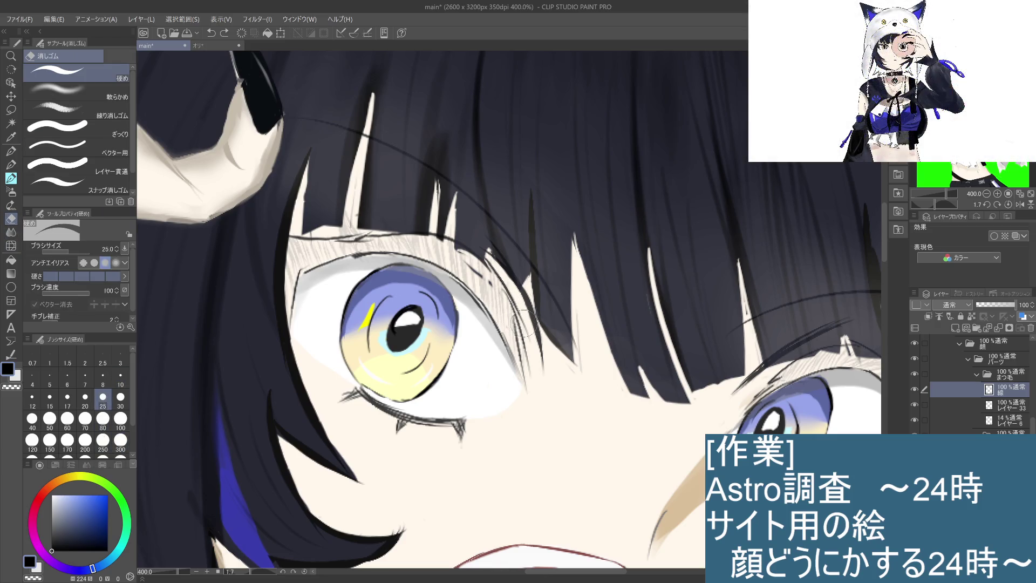
key("p")
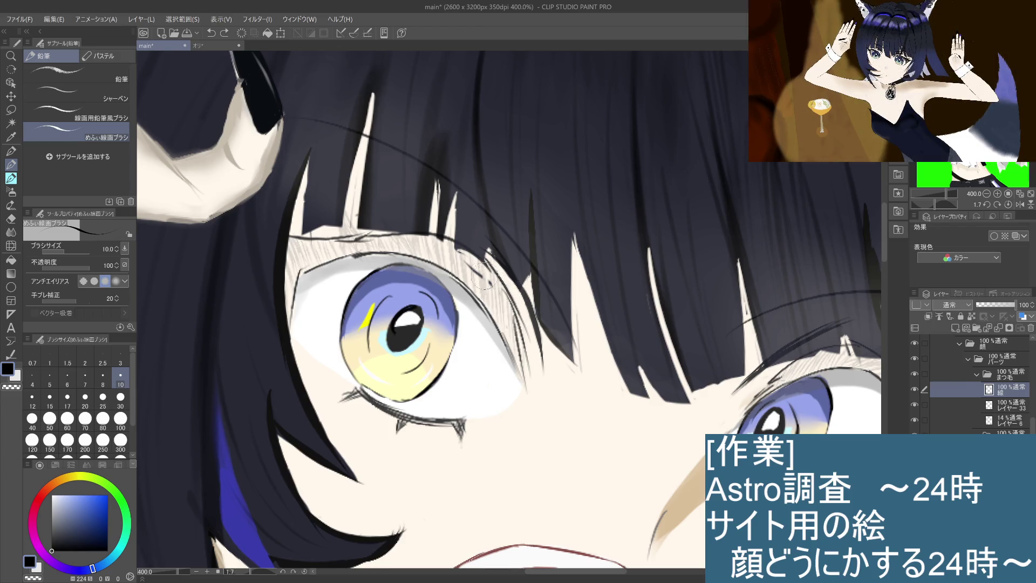
left_click_drag(480, 268, 473, 289)
Delete layer 33 and select the 14% レイヤー6
left_click(1018, 406)
left_click(1020, 424)
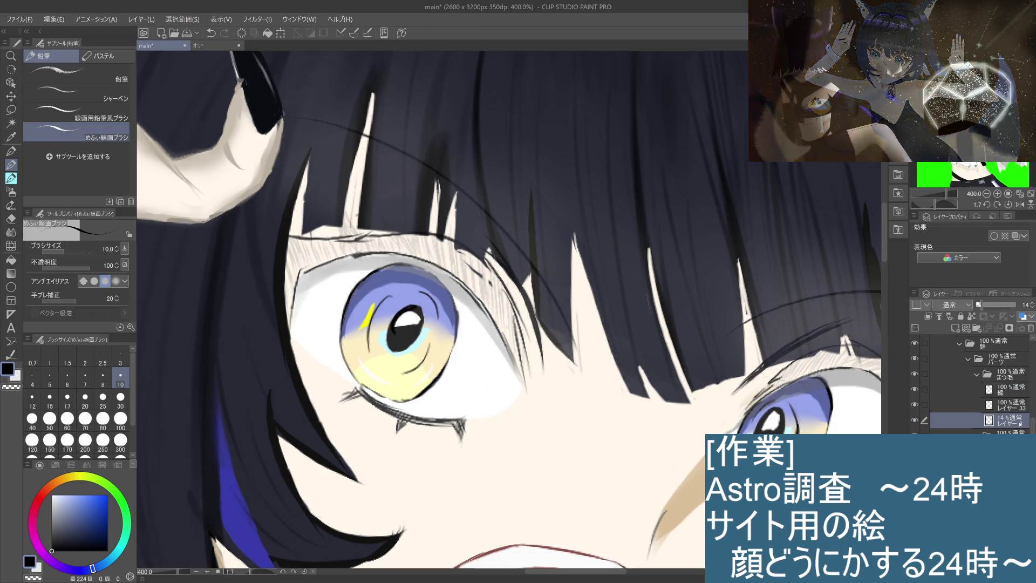
left_click(1002, 409)
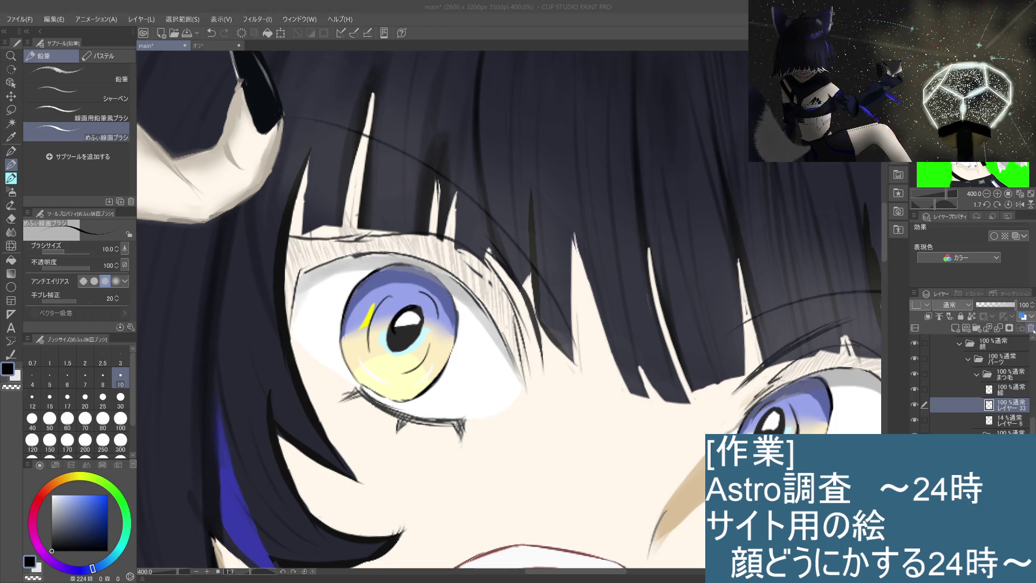
key("ctrl+e")
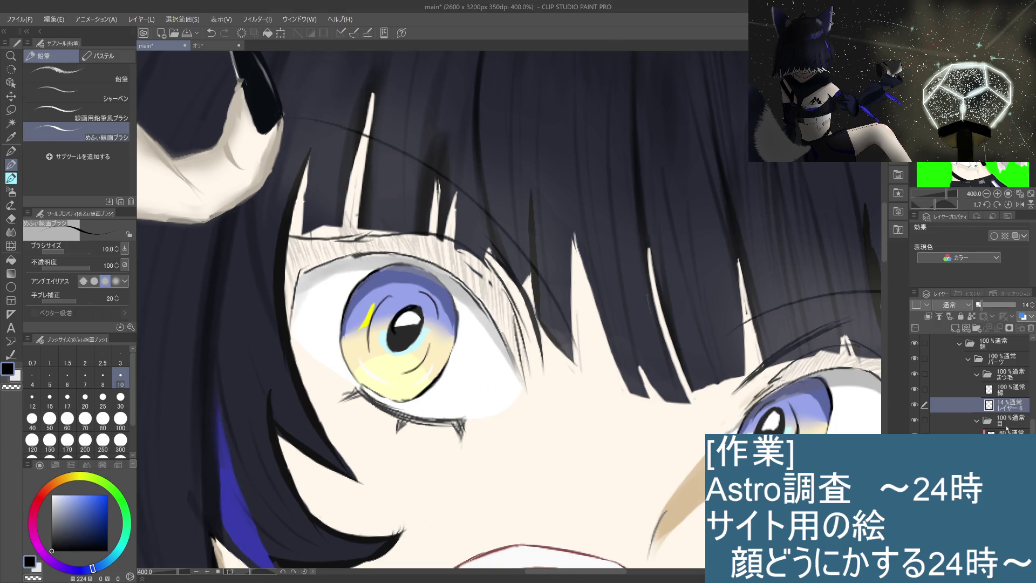
left_click(1008, 426)
left_click(1010, 411)
left_click(1008, 422)
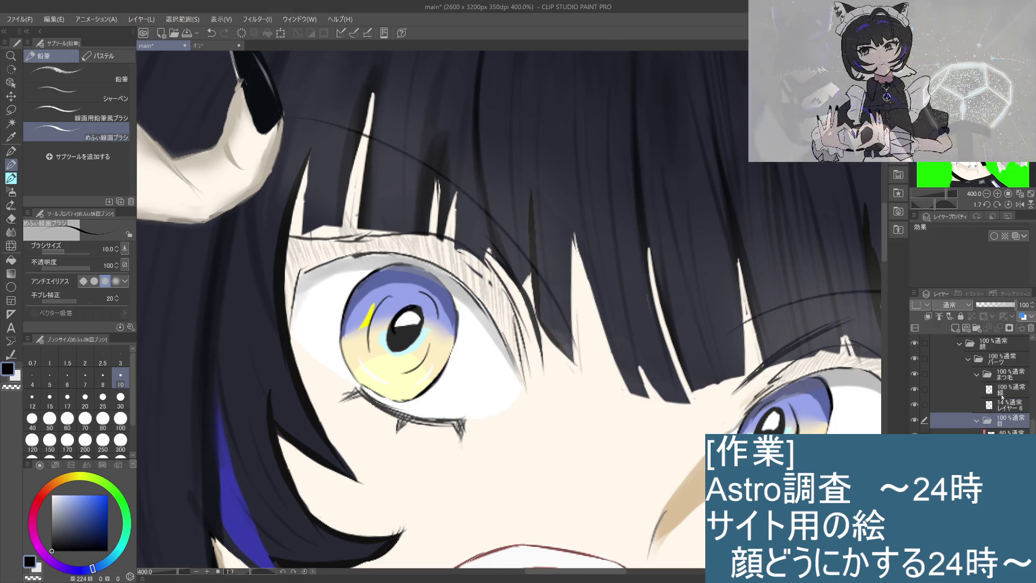
left_click(1009, 404)
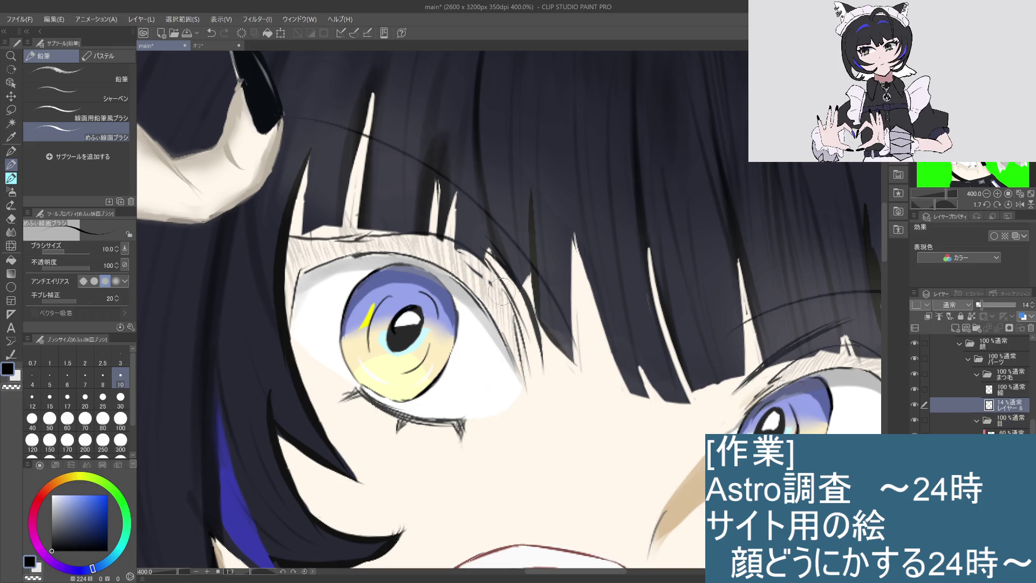
Add faint upper-lash strokes on レイヤー6 and short dark outer-corner lines on the 線 layer
left_click_drag(502, 276, 486, 278)
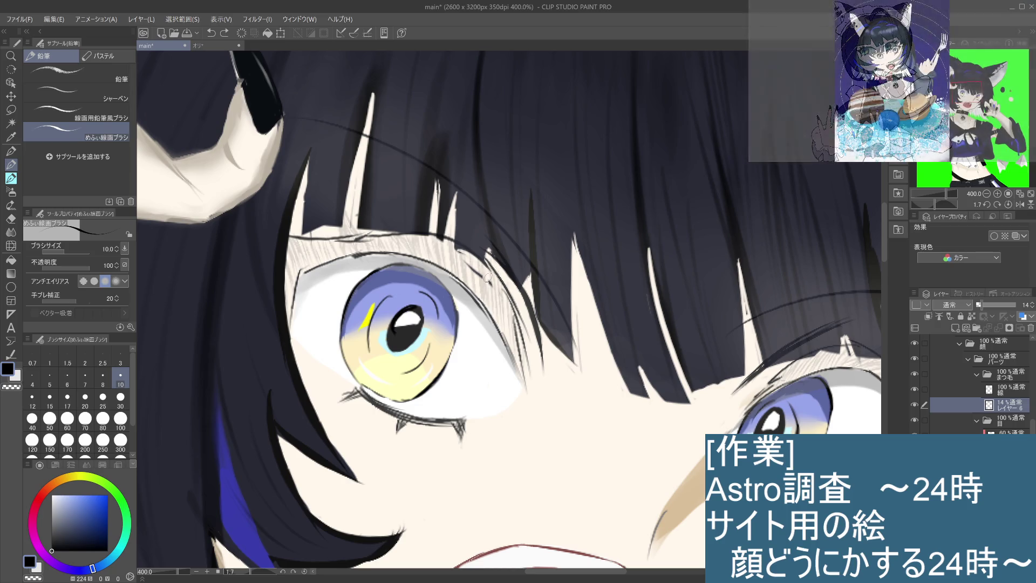
left_click(1005, 391)
mouse_move(532, 346)
left_mouse_down()
mouse_move(518, 372)
mouse_move(523, 358)
left_mouse_up()
key("alt+bracketleft")
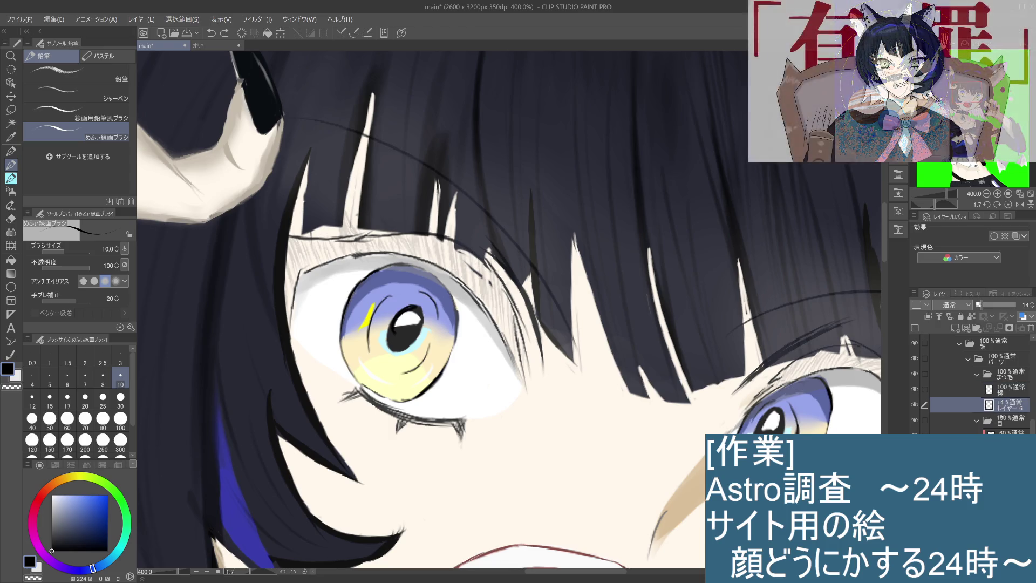
left_click(1003, 390)
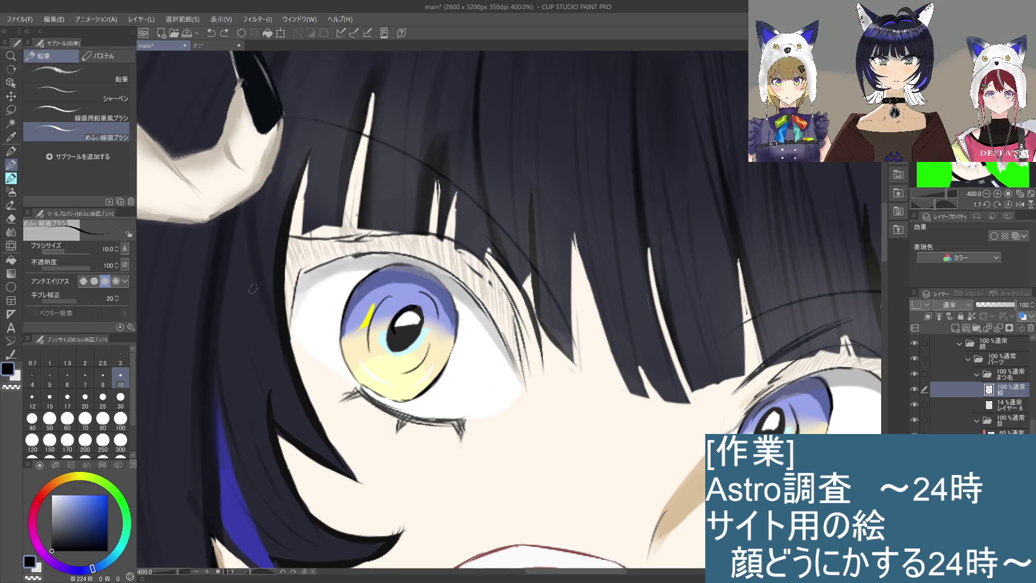
Set the pencil to size 5 and redraw a fine stroke beside the left eye several times
scroll(500, 294, "up", 2)
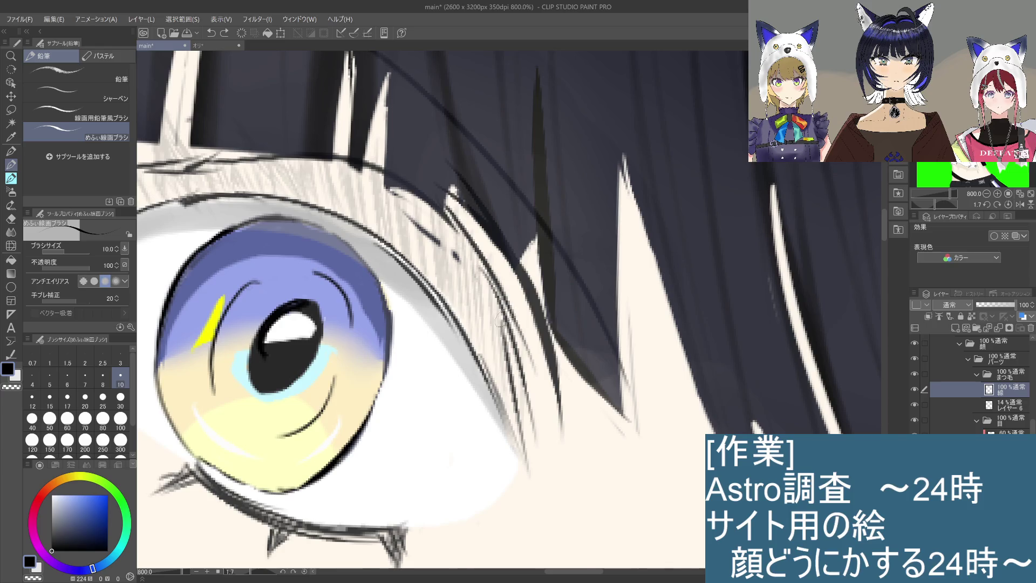
scroll(500, 294, "down", 5)
scroll(499, 294, "up", 1)
scroll(499, 294, "up", 2)
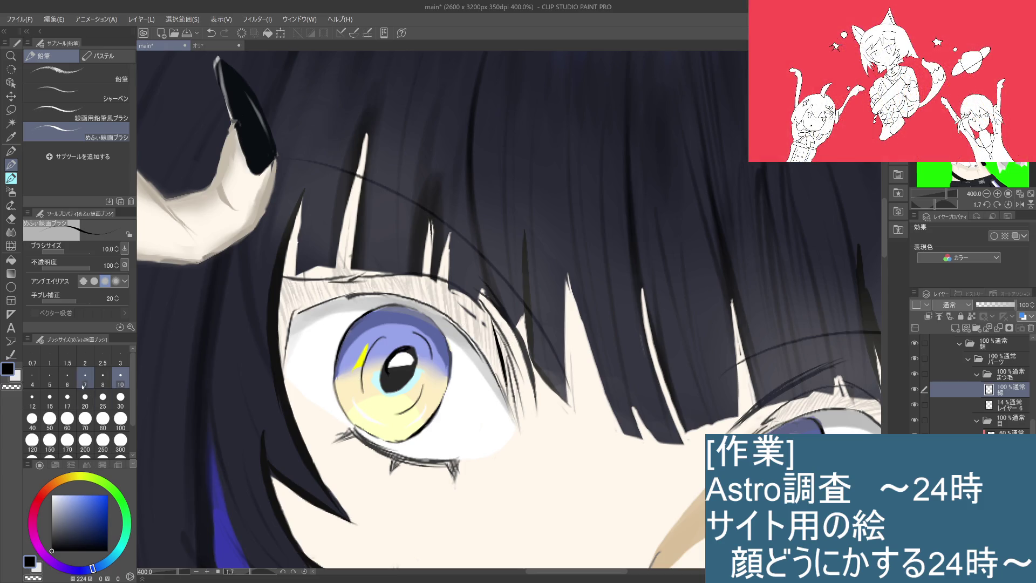
left_click(53, 376)
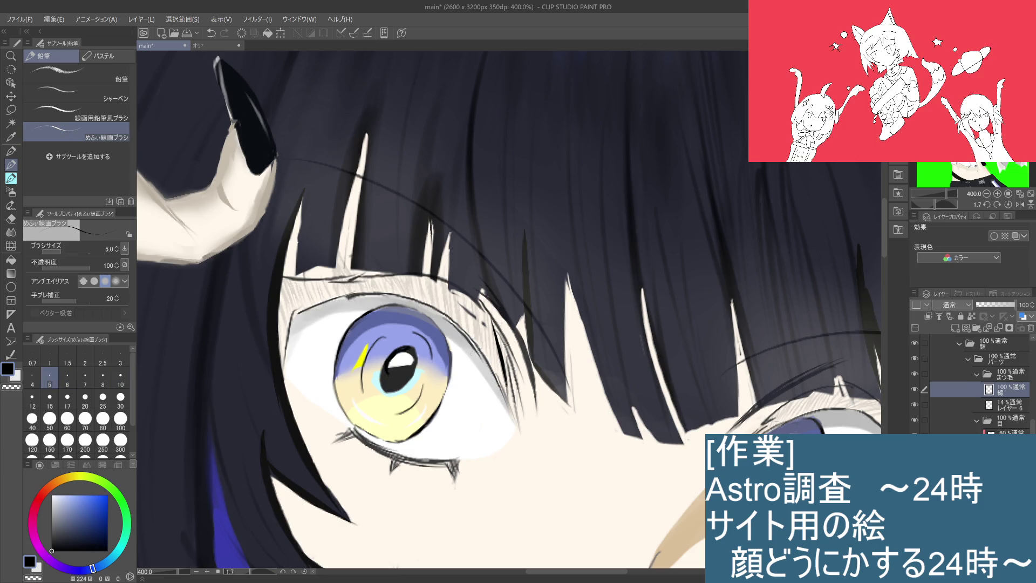
left_click_drag(481, 313, 499, 391)
key("ctrl+z")
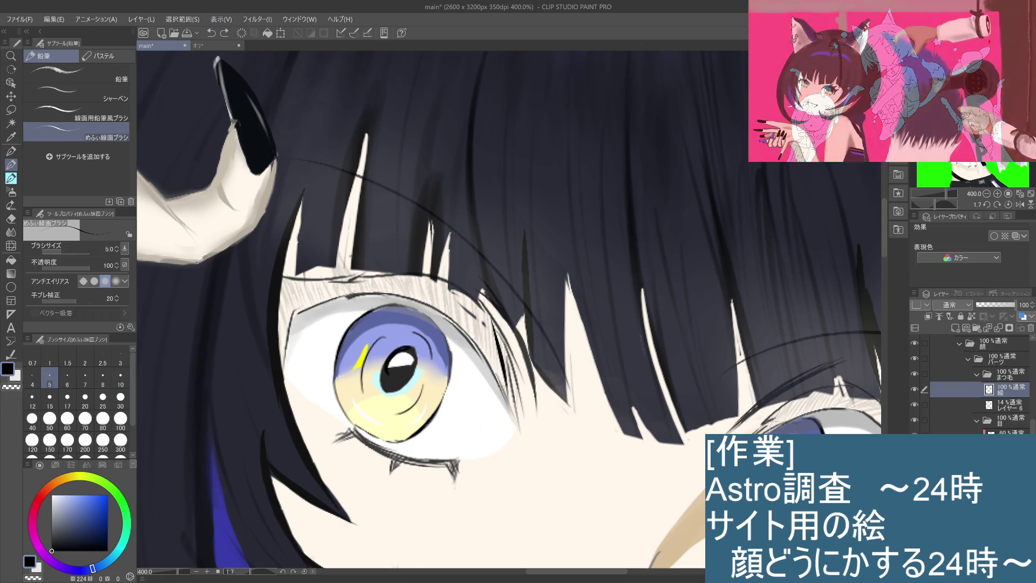
left_click_drag(488, 308, 507, 400)
key("ctrl+z")
key("ctrl+y")
left_click_drag(492, 318, 507, 397)
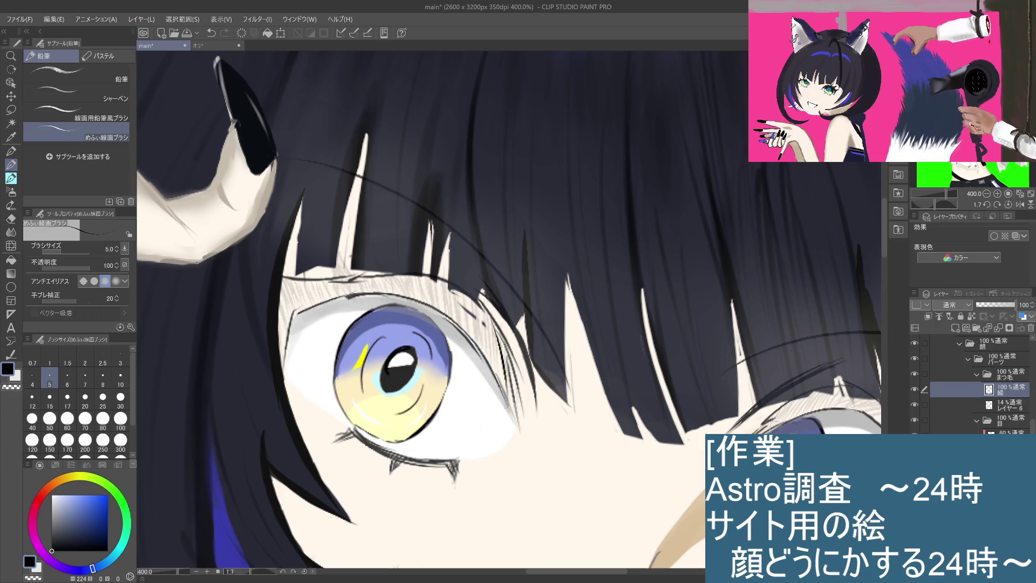
key("ctrl+z")
left_click_drag(482, 316, 514, 391)
key("ctrl+z")
key("ctrl+z")
left_click_drag(485, 330, 513, 392)
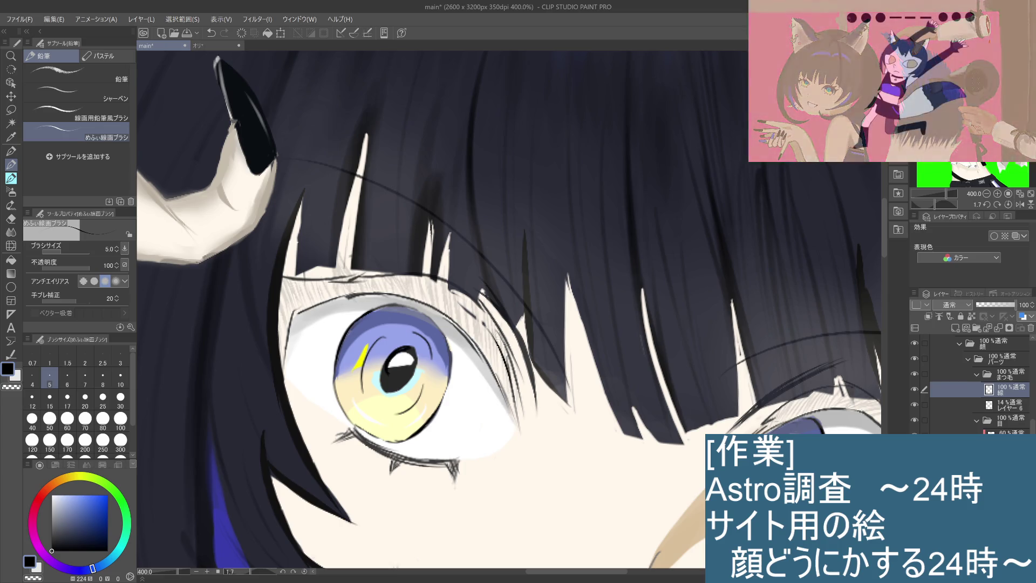
key("ctrl+z")
left_click_drag(483, 326, 514, 409)
key("ctrl+z")
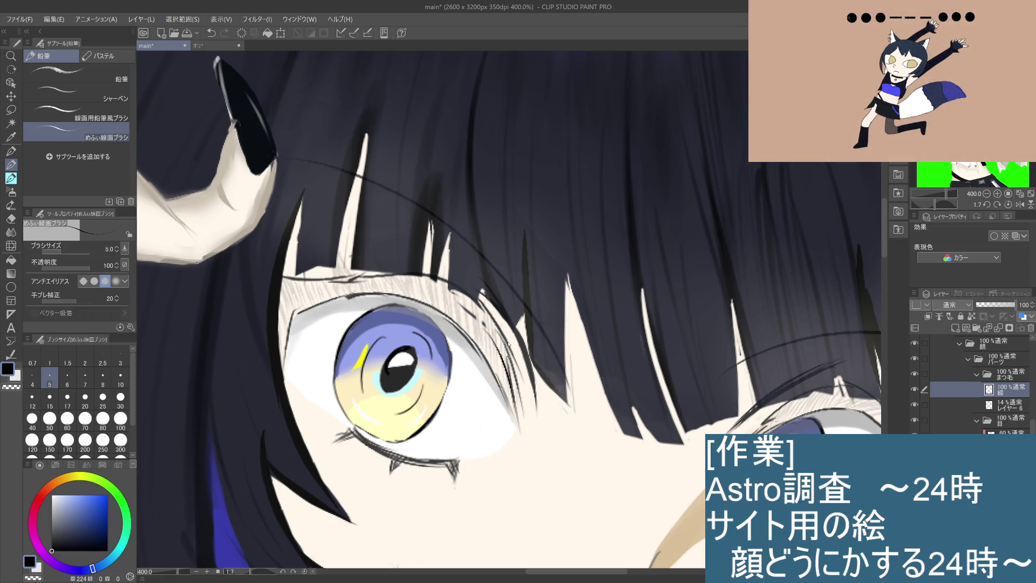
key("ctrl+z")
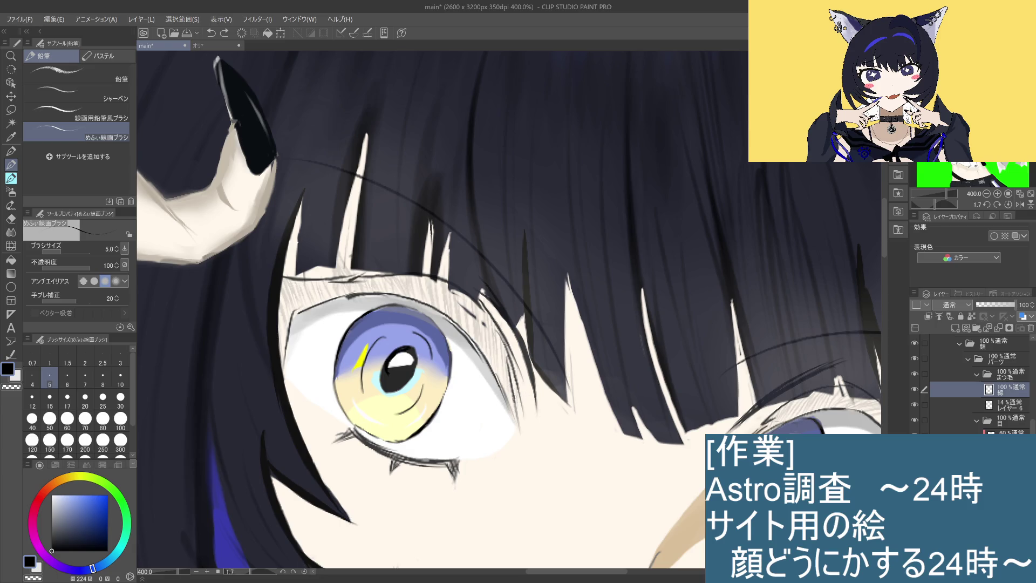
Lighten the stray lines beside the eye with the eraser at size 17
left_click(17, 219)
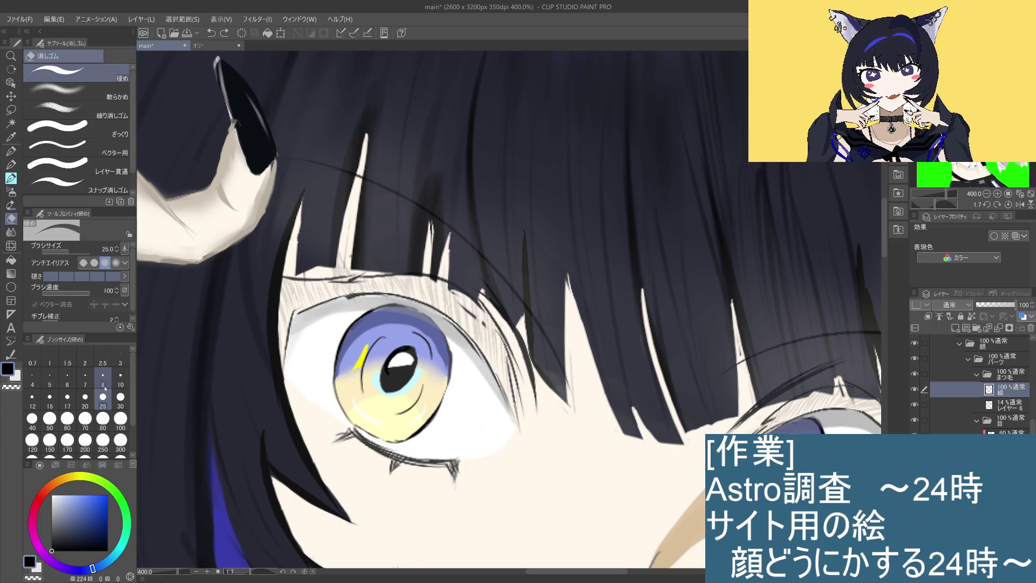
left_click(69, 400)
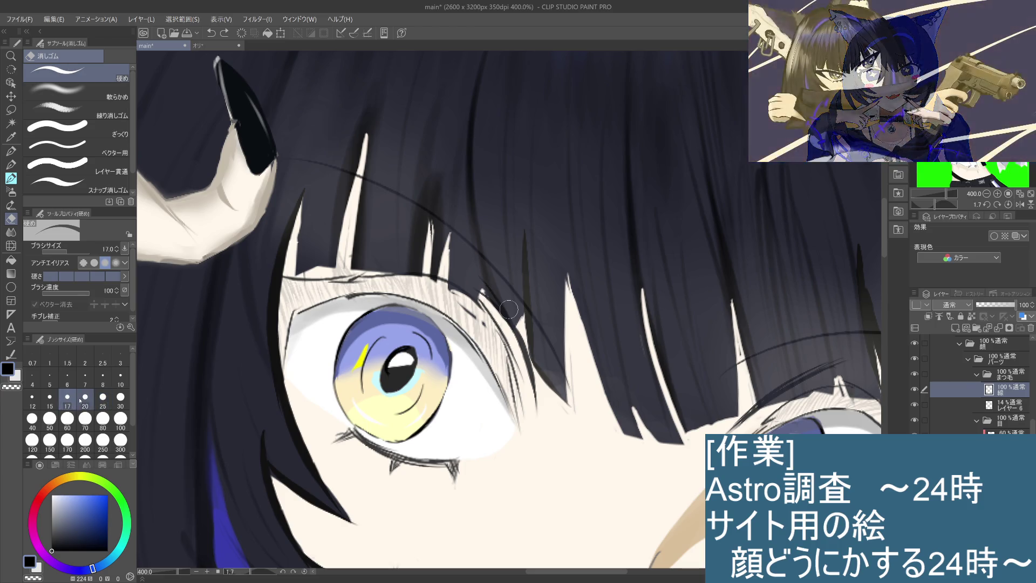
mouse_move(529, 407)
left_mouse_down()
mouse_move(521, 421)
mouse_move(503, 340)
left_mouse_up()
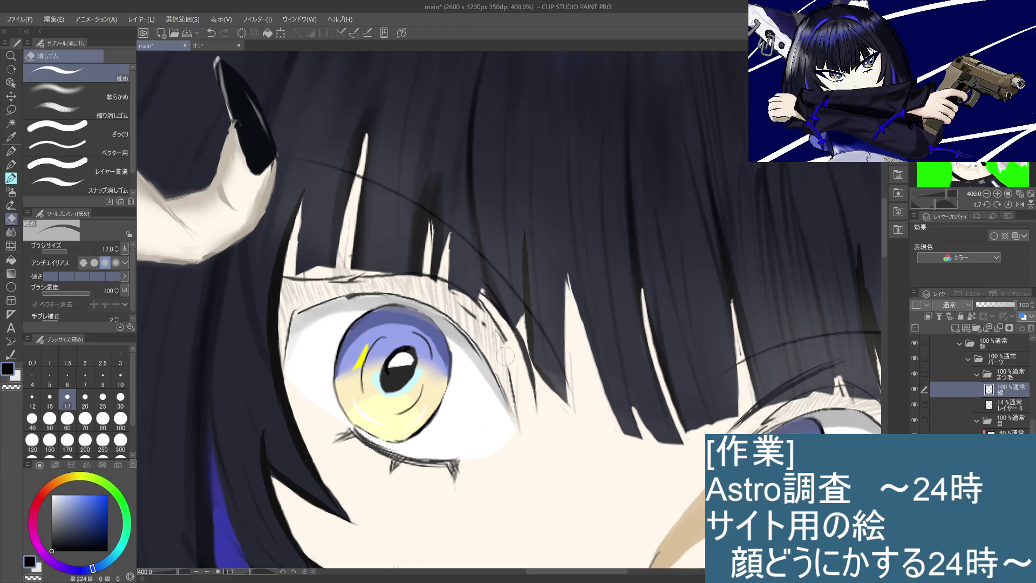
left_click(12, 164)
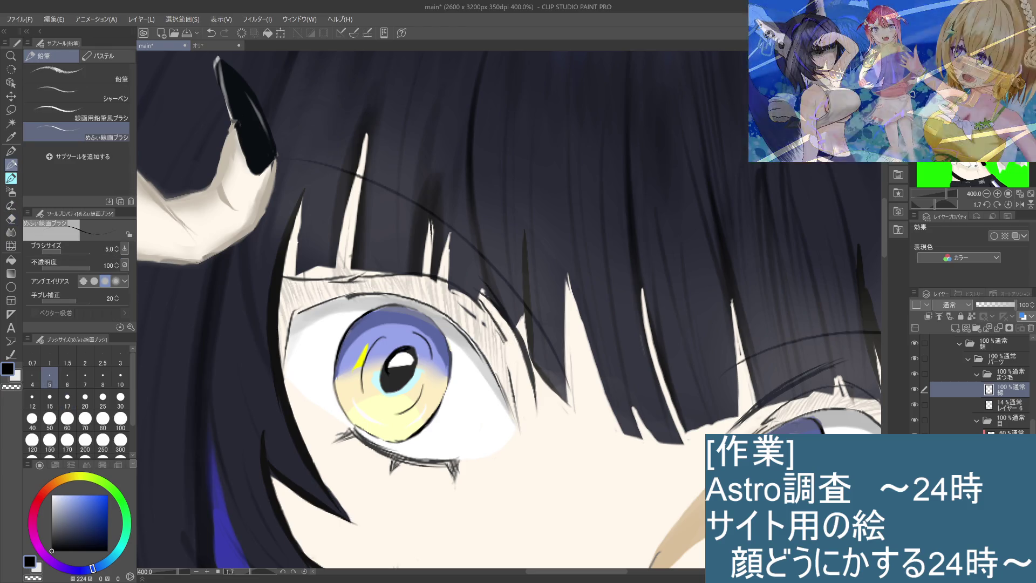
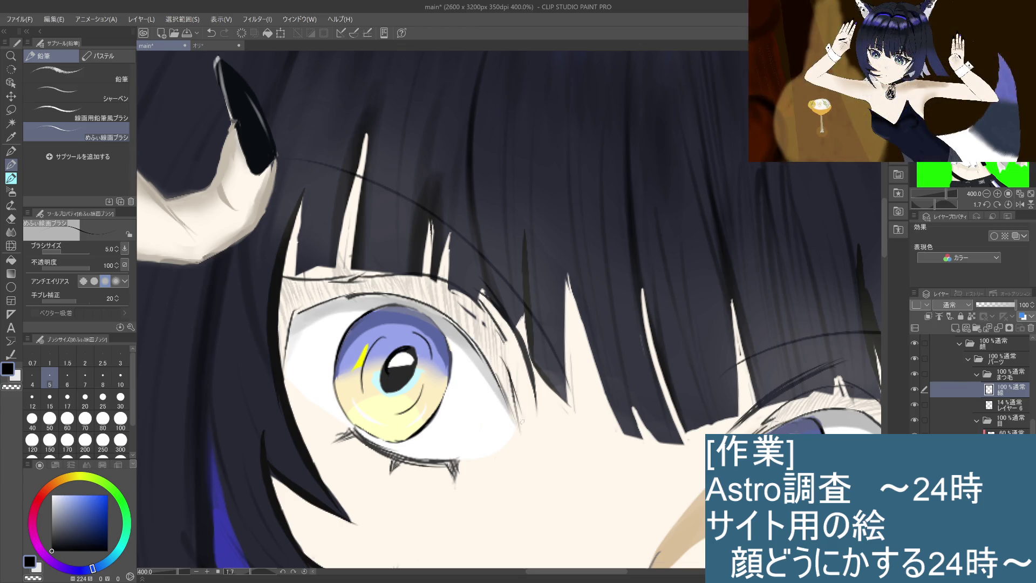
Redraw the stroke at the eye's outer corner, undoing attempts until it sits right
key("ctrl+z")
left_click_drag(500, 355, 522, 422)
key("ctrl+z")
left_click_drag(498, 354, 524, 423)
key("ctrl+z")
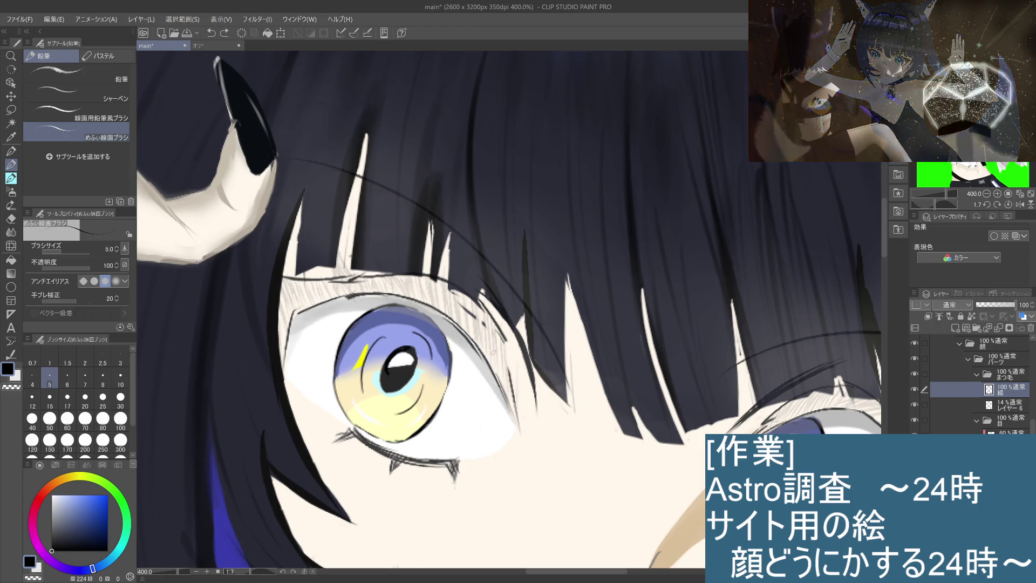
key("ctrl+z")
left_click_drag(500, 348, 528, 427)
key("ctrl+z")
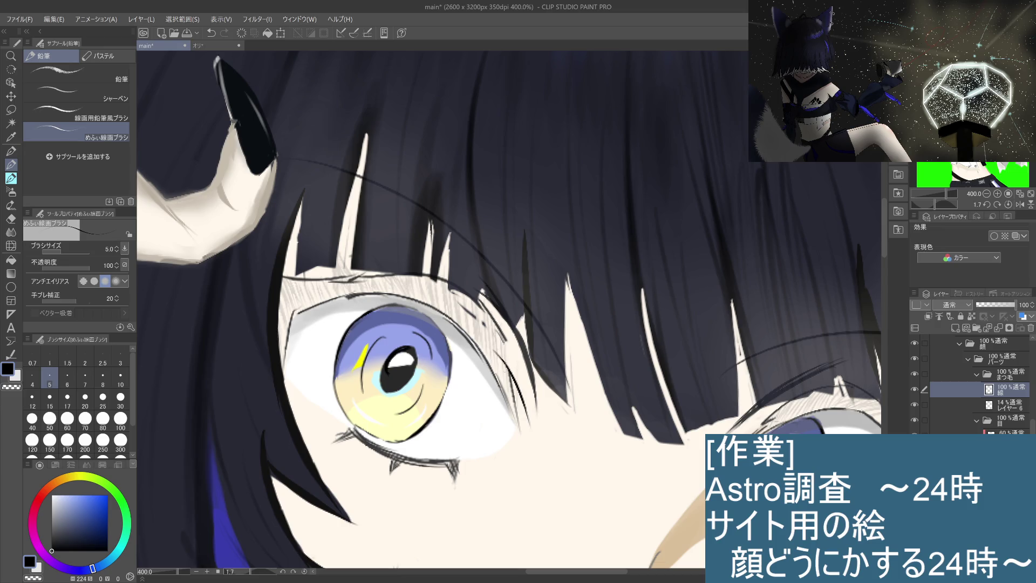
key("ctrl+z")
mouse_move(497, 337)
left_mouse_down()
mouse_move(515, 407)
mouse_move(486, 365)
mouse_move(513, 422)
left_mouse_up()
key("ctrl+z")
key("ctrl+z")
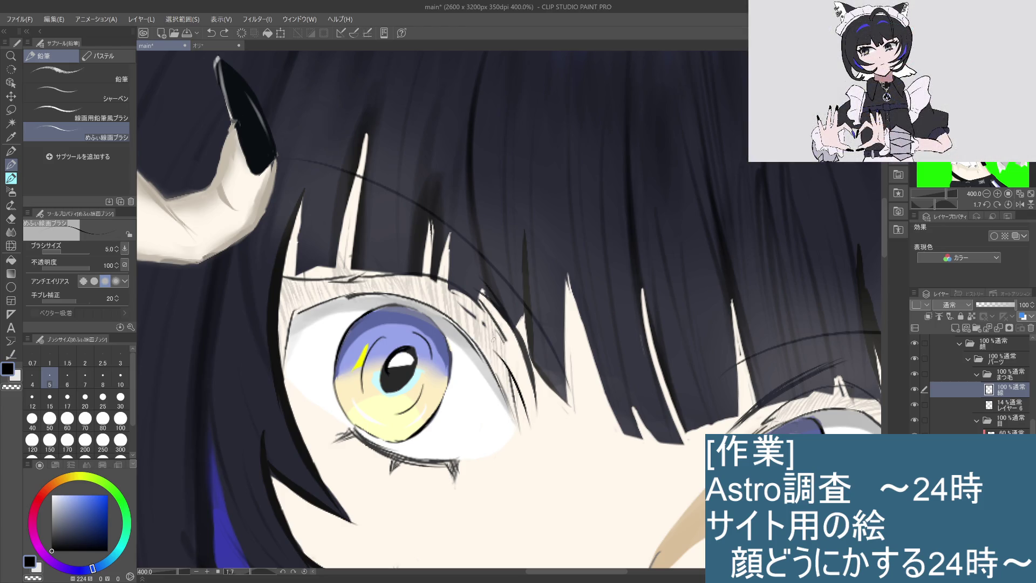
left_click_drag(493, 338, 515, 428)
Add dark lash lines at the eye's outer corner, removing the extra one
left_click_drag(482, 315, 502, 357)
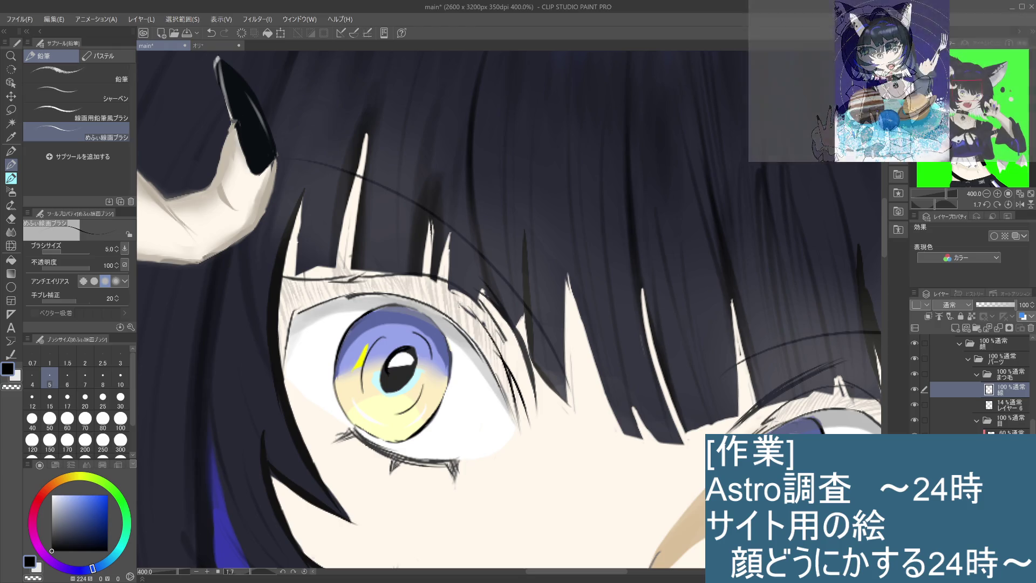
left_click_drag(460, 301, 491, 340)
key("ctrl+z")
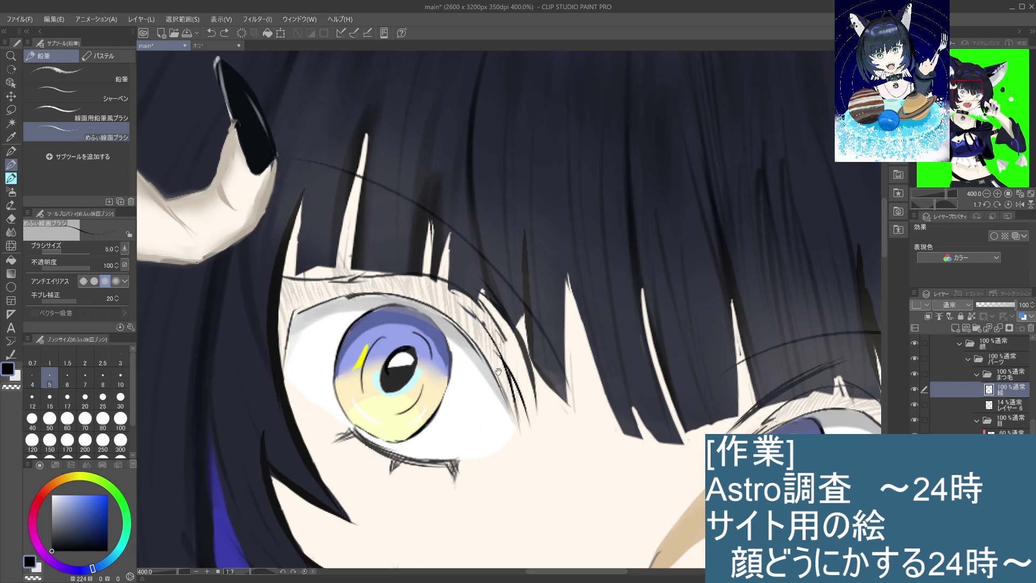
Draw thin lash strokes along the upper eyelid, retrying with undo until satisfied
left_click_drag(499, 371, 573, 334)
left_click_drag(531, 377, 556, 366)
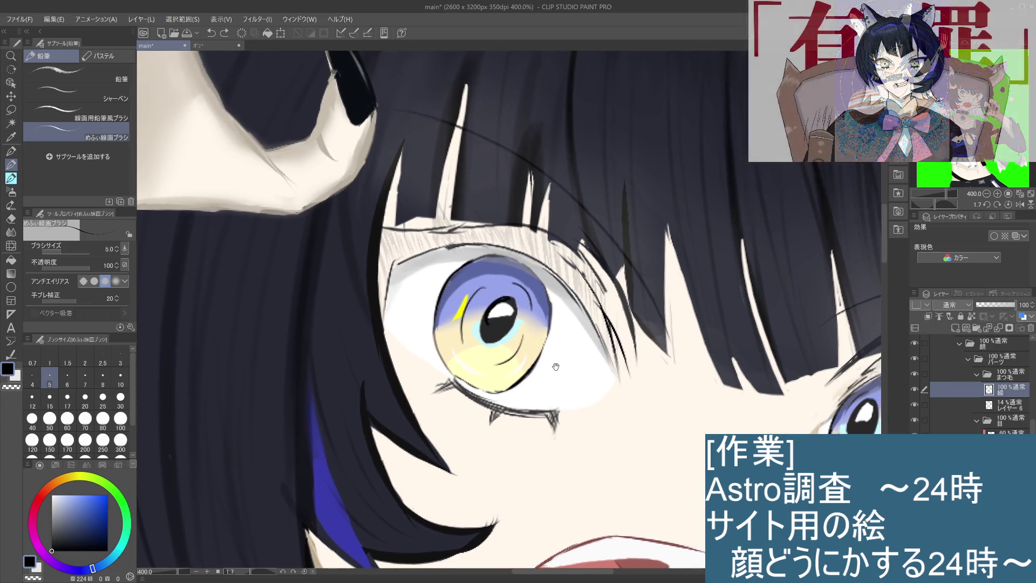
left_click_drag(558, 248, 593, 297)
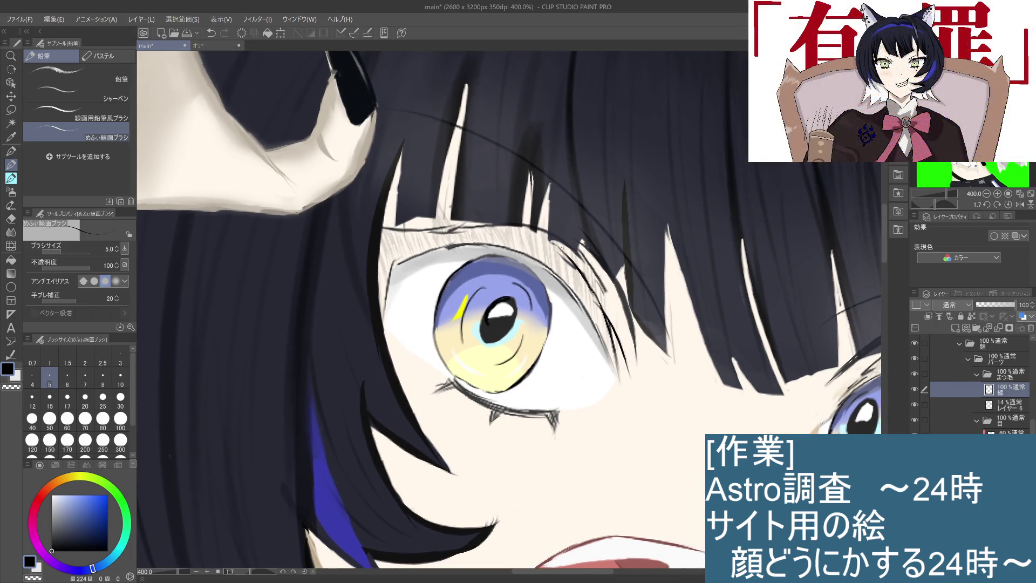
key("ctrl+z")
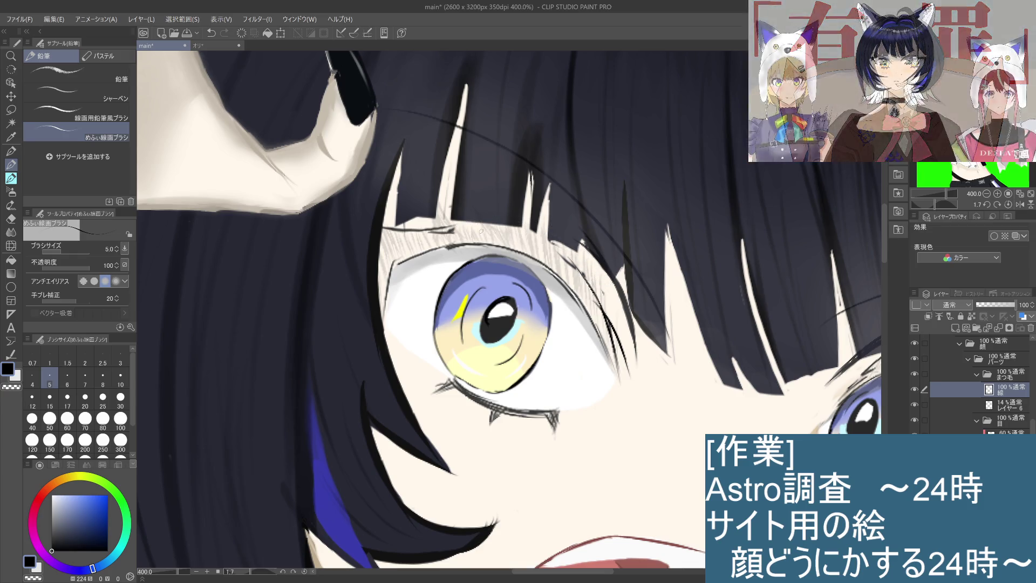
left_click_drag(520, 232, 477, 229)
key("ctrl+z")
mouse_move(556, 255)
left_mouse_down()
mouse_move(478, 228)
mouse_move(594, 291)
left_mouse_up()
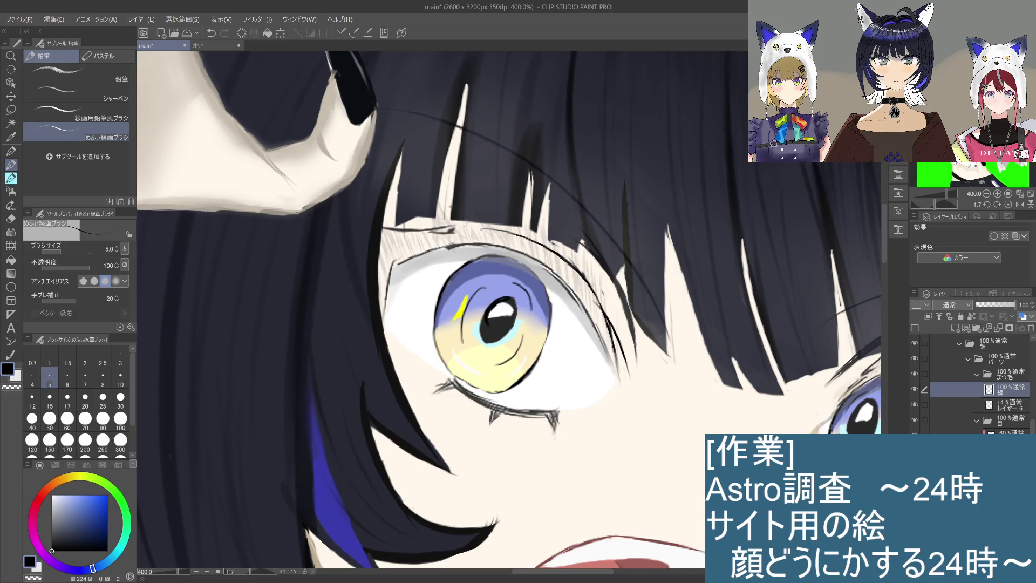
left_click_drag(496, 226, 416, 229)
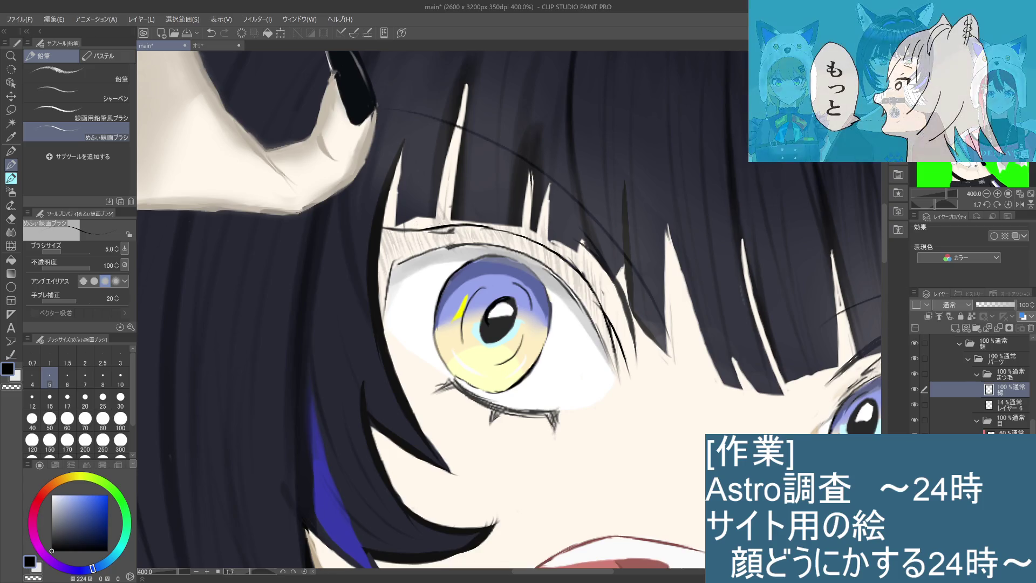
key("ctrl+z")
left_click_drag(496, 226, 392, 228)
key("ctrl+z")
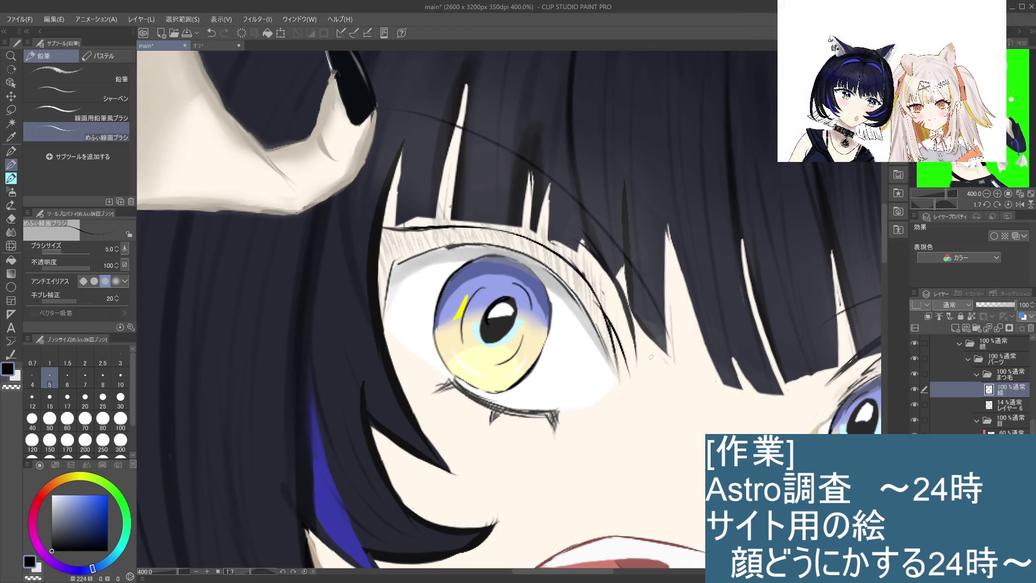
Select Layer 6 (the eyelash layer) and raise its opacity from 14 to 100
scroll(651, 357, "down", 6)
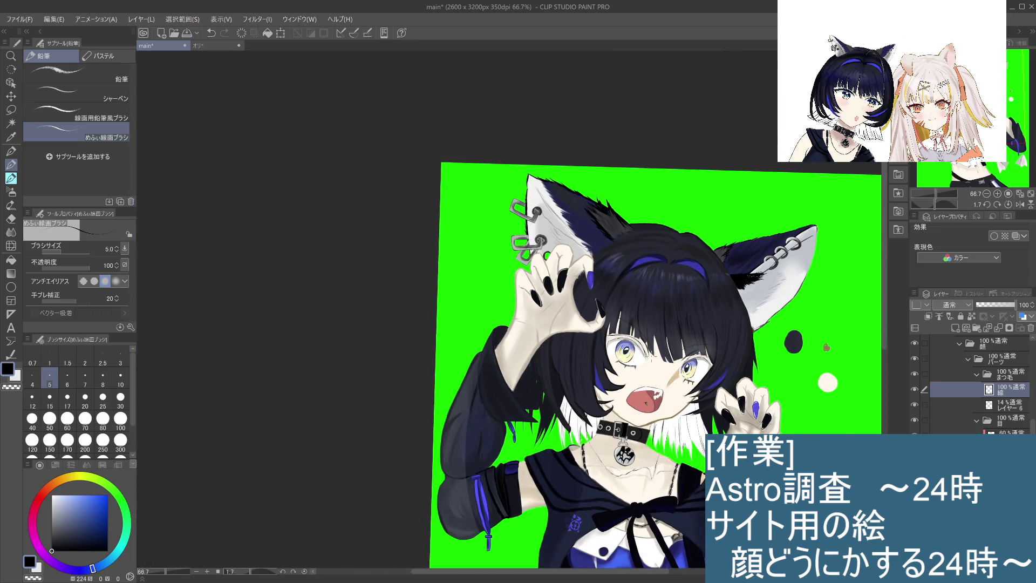
scroll(651, 357, "up", 4)
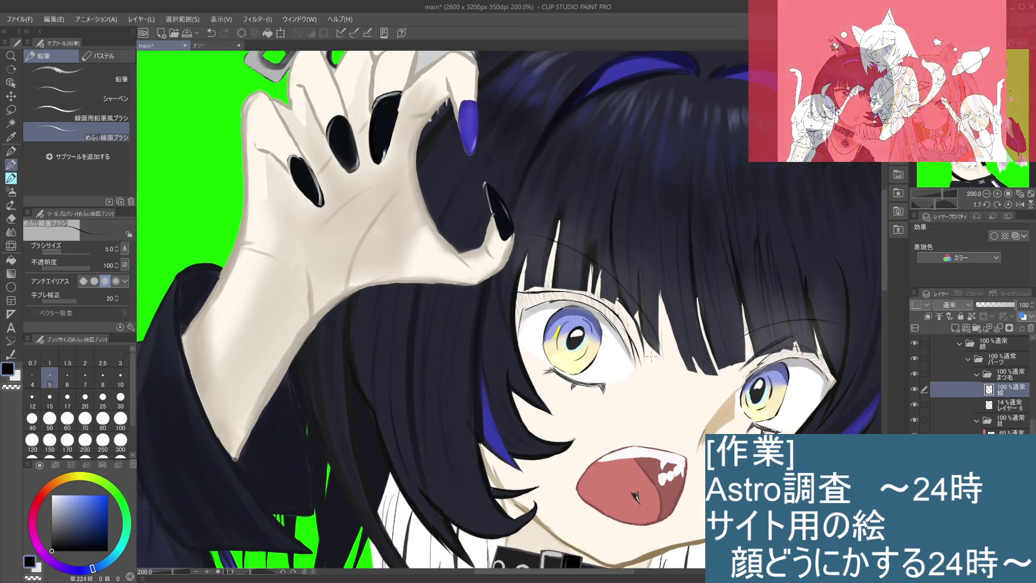
left_click_drag(630, 390, 620, 346)
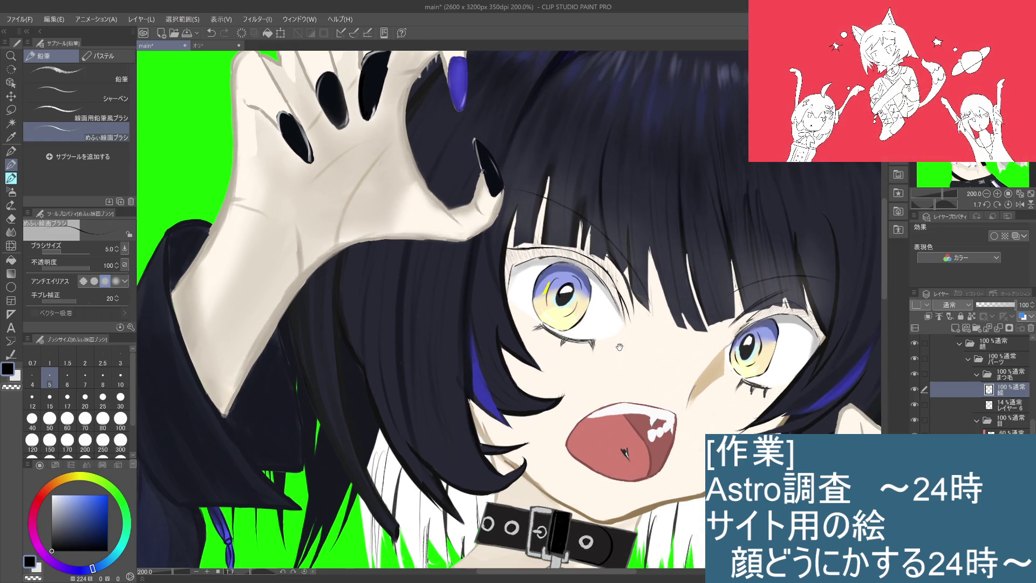
scroll(553, 216, "up", 2)
scroll(553, 216, "up", 2)
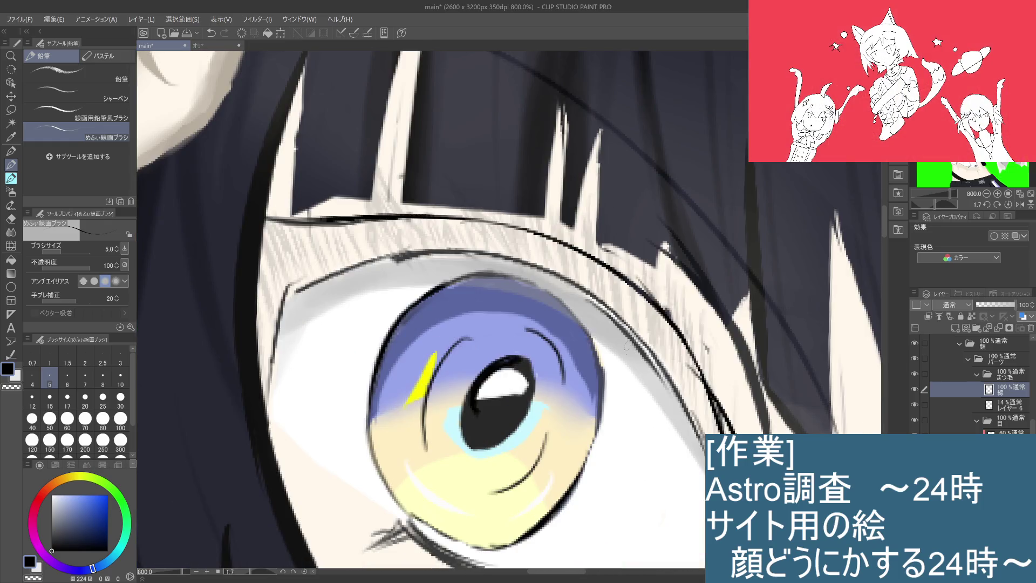
scroll(553, 216, "down", 4)
scroll(553, 216, "up", 2)
left_click_drag(614, 353, 533, 247)
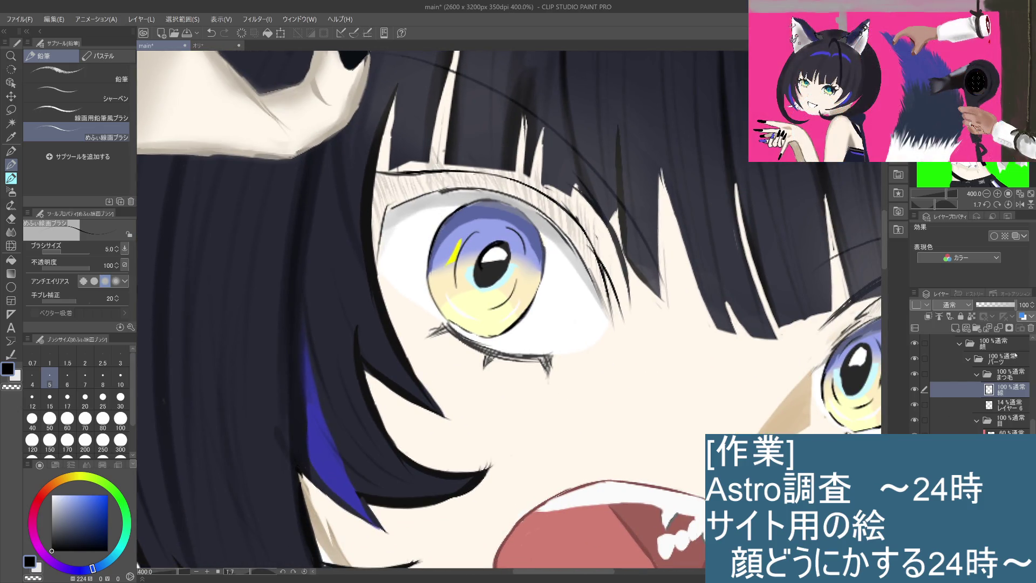
left_click(1009, 400)
left_click_drag(981, 307, 1017, 305)
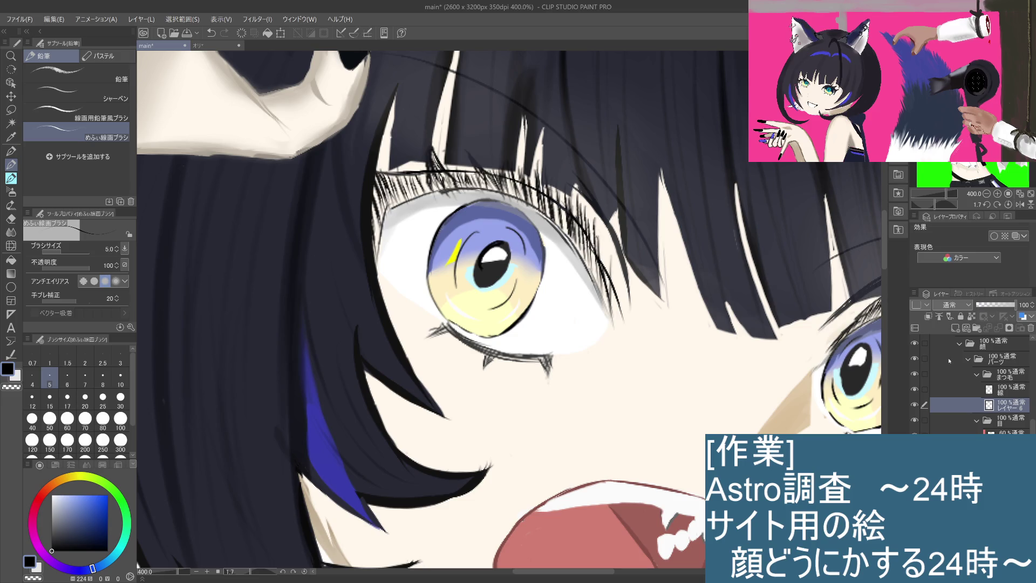
Draw a thin curved line above the eye on Layer 6 and set brush size 25
key("ctrl+minus")
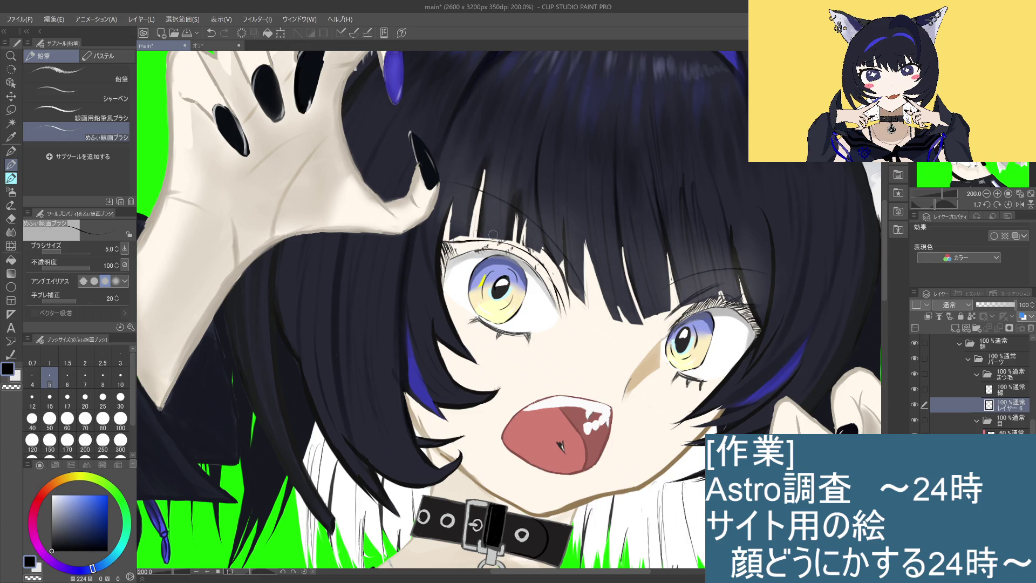
left_click_drag(486, 193, 554, 243)
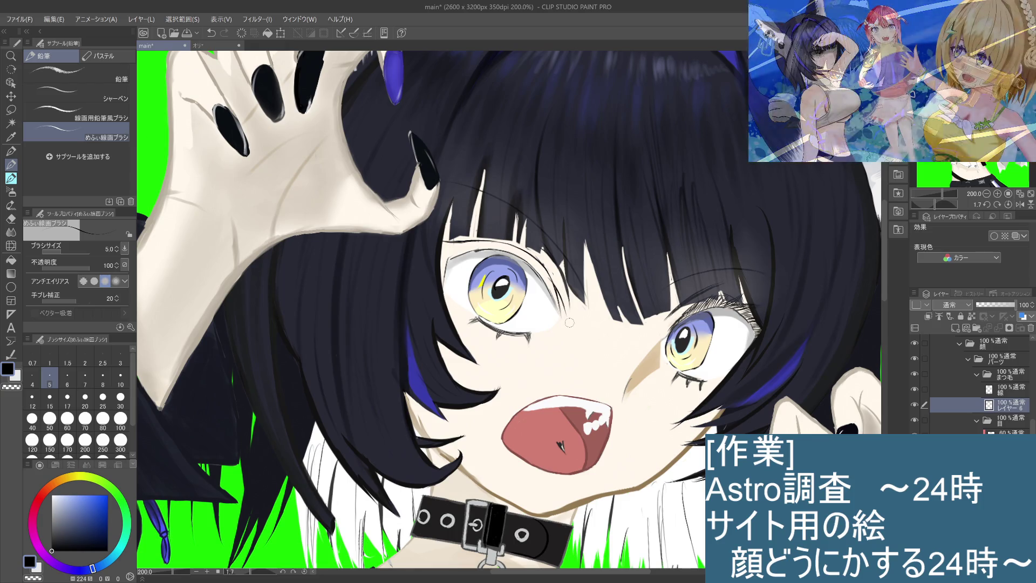
left_click(1007, 389)
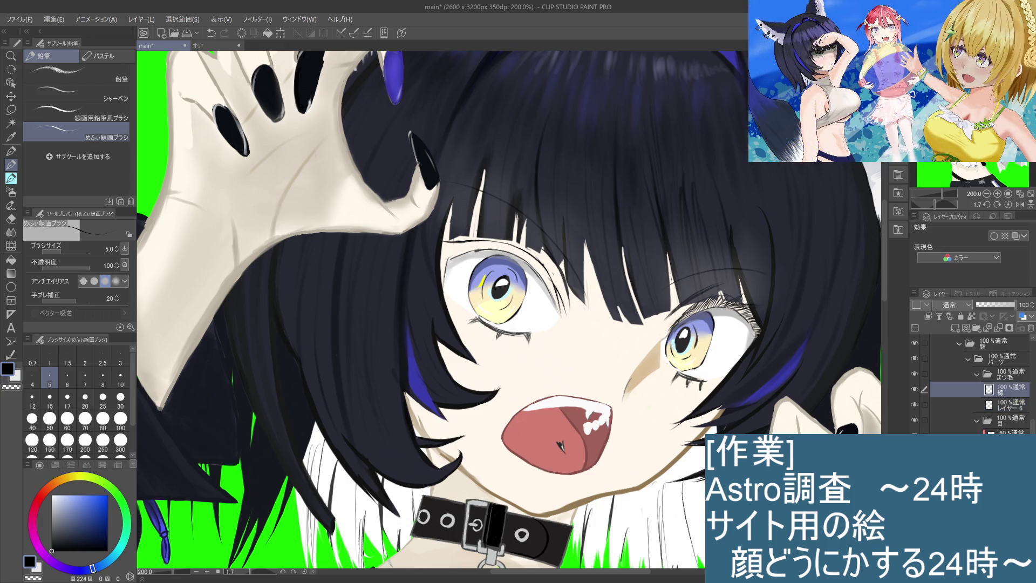
left_click(1003, 407)
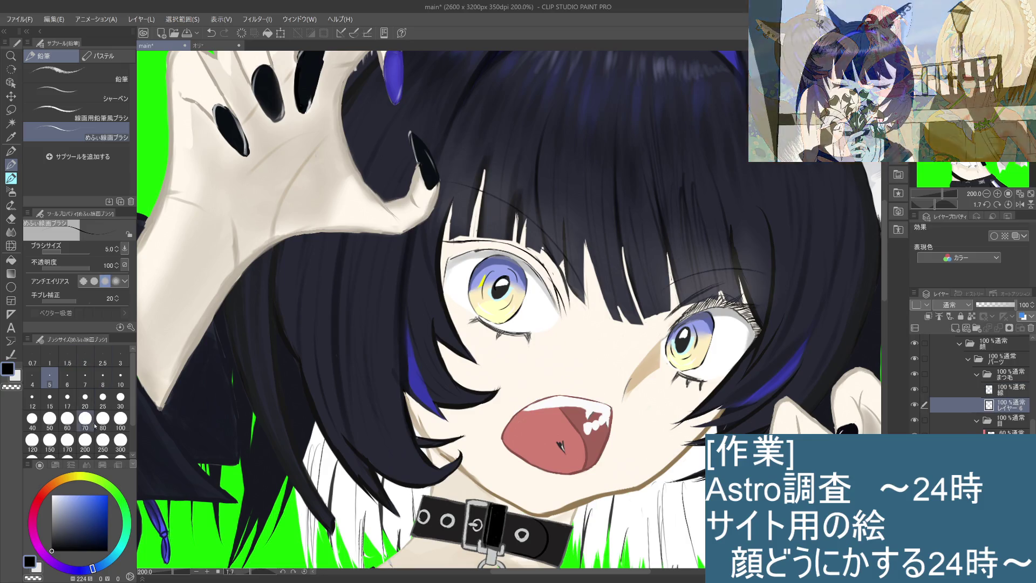
left_click(102, 398)
Set the pen brush size to 15 and zoom in on the eye
left_click(100, 429)
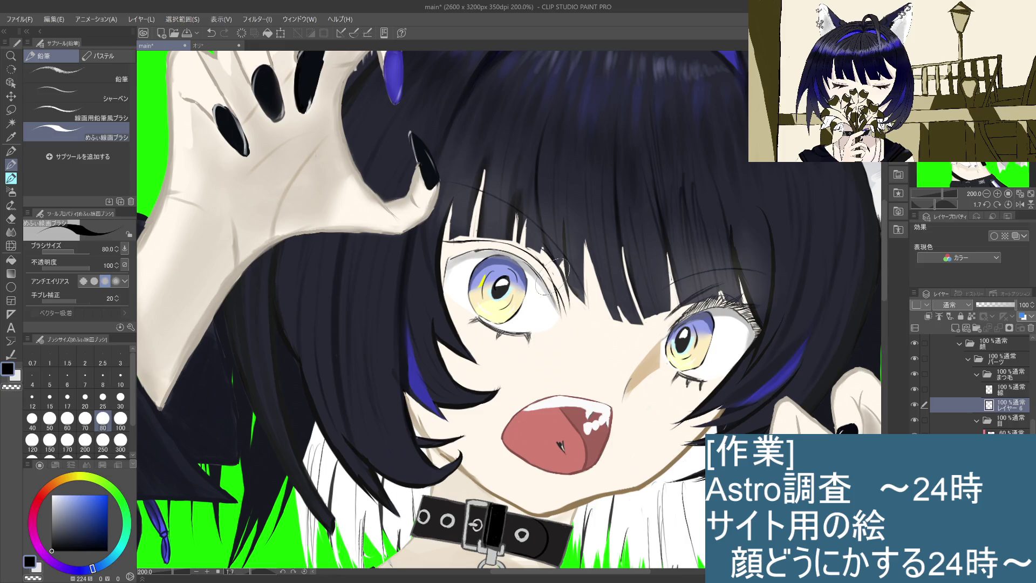
left_click(120, 398)
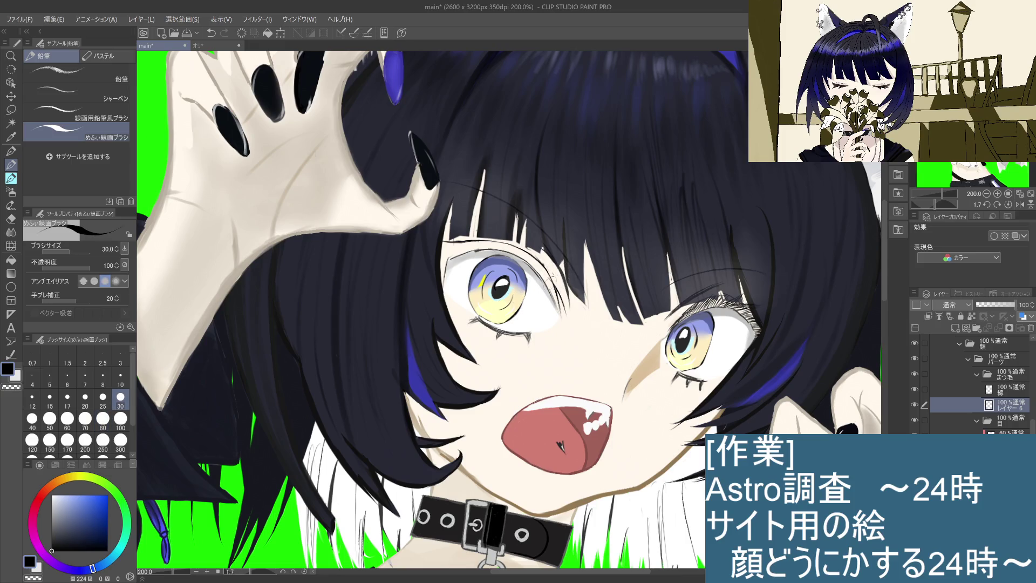
key("bracketleft")
key("bracketleft")
key("bracketleft")
key("bracketleft")
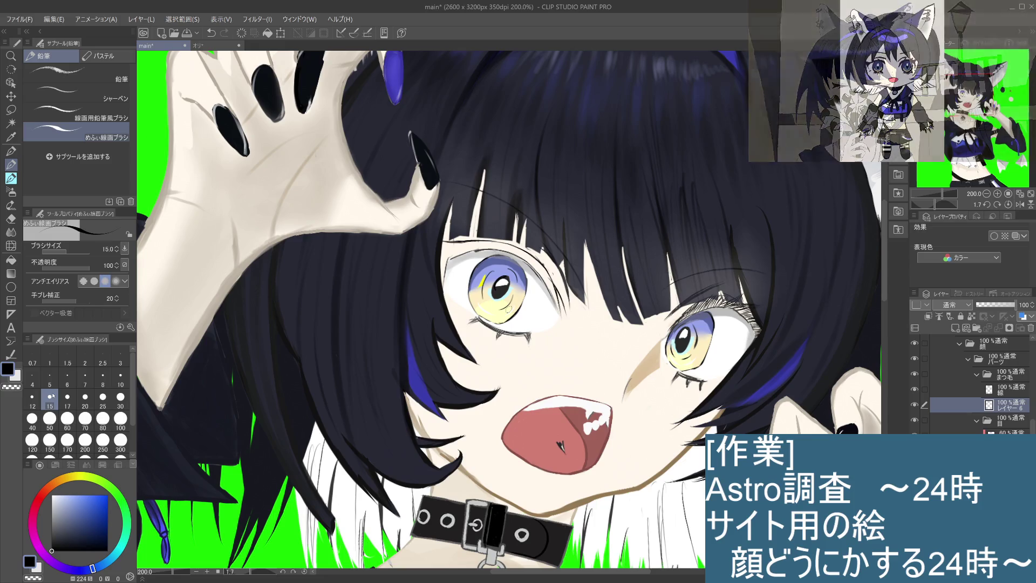
scroll(560, 235, "up", 3)
scroll(585, 291, "up", 1)
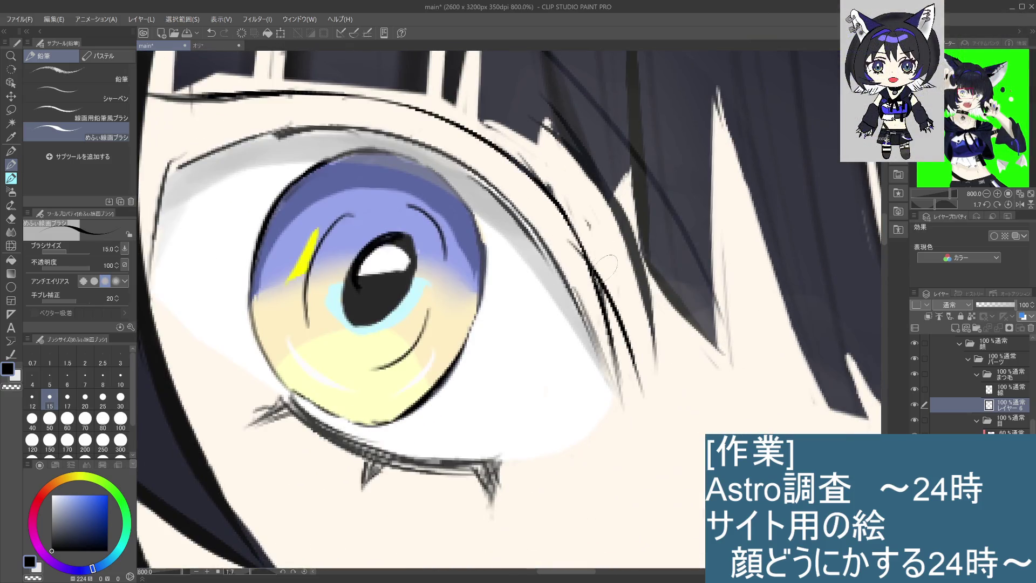
Draw a longer lash at the eye's outer corner plus a short one above it
left_click_drag(586, 286, 597, 362)
key("ctrl+z")
left_click_drag(580, 238, 610, 389)
key("ctrl+z")
left_click_drag(583, 249, 610, 378)
left_click_drag(571, 197, 597, 313)
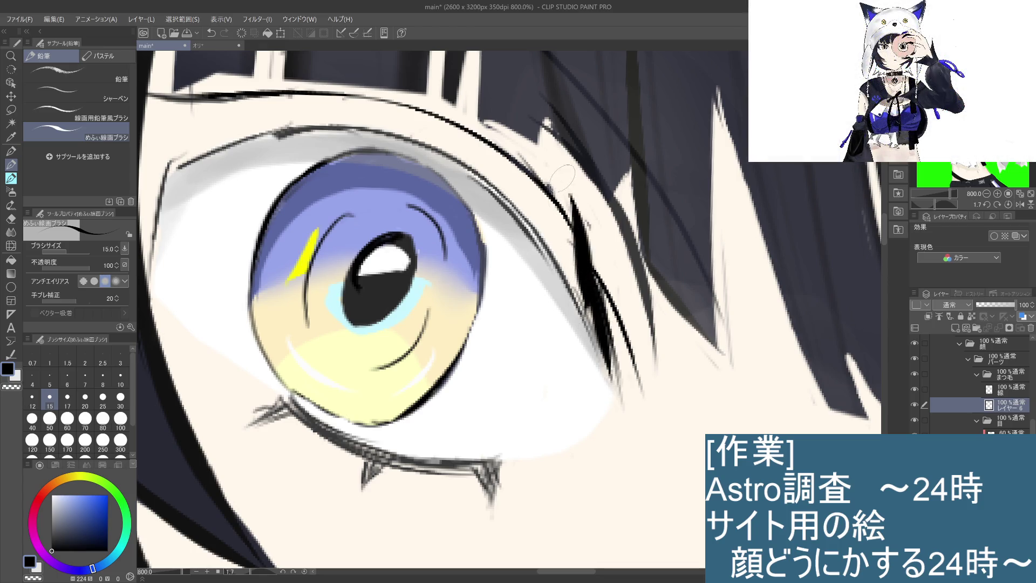
Redraw the outer upper lash thicker and starting higher on the lid, then zoom to 150%
left_click_drag(564, 178, 573, 270)
key("ctrl+z")
left_click_drag(545, 167, 586, 303)
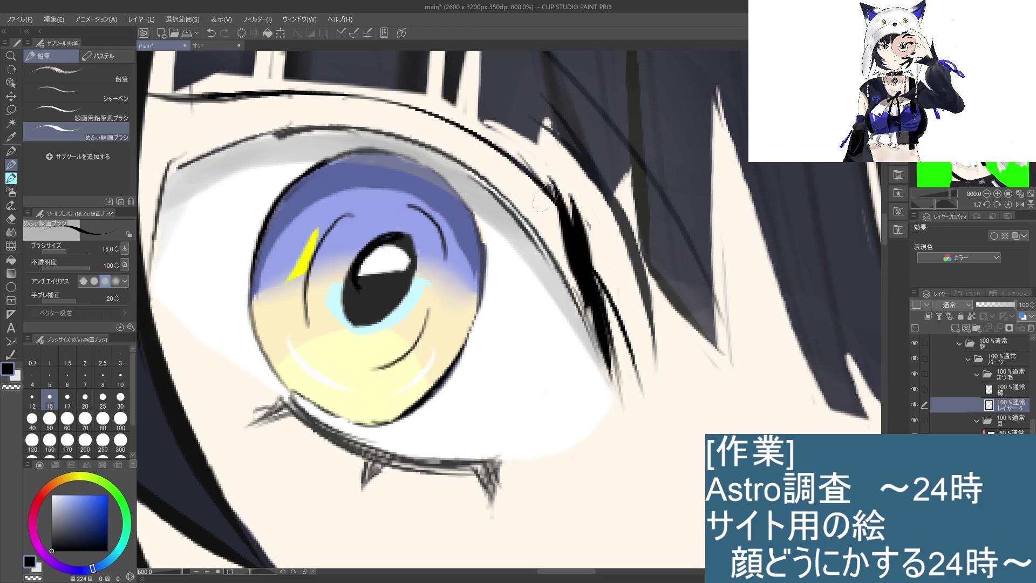
key("ctrl+z")
mouse_move(539, 173)
left_mouse_down()
mouse_move(591, 324)
mouse_move(586, 302)
left_mouse_up()
key("ctrl+z")
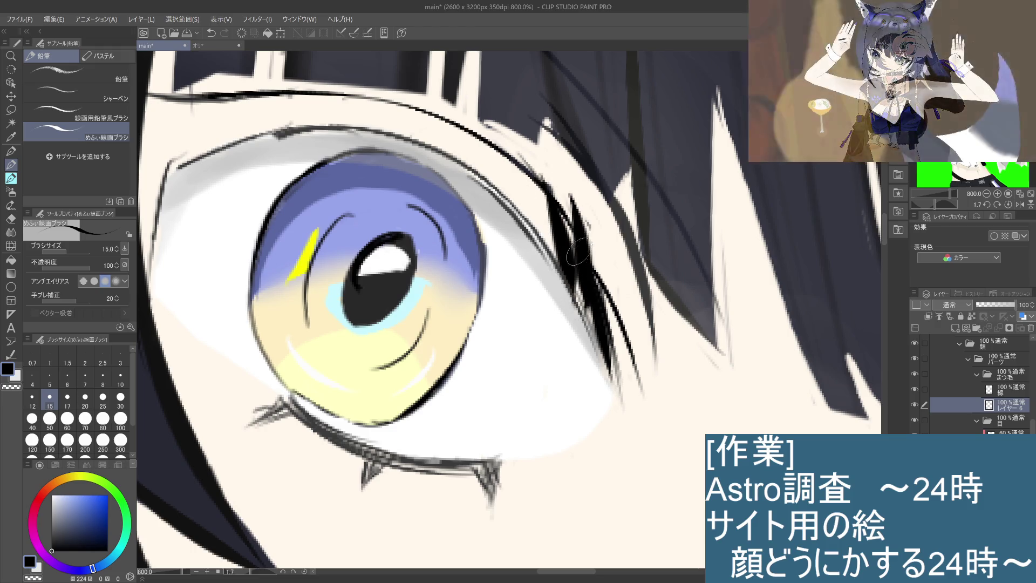
left_click_drag(528, 169, 567, 273)
key("ctrl+z")
left_click_drag(513, 149, 564, 259)
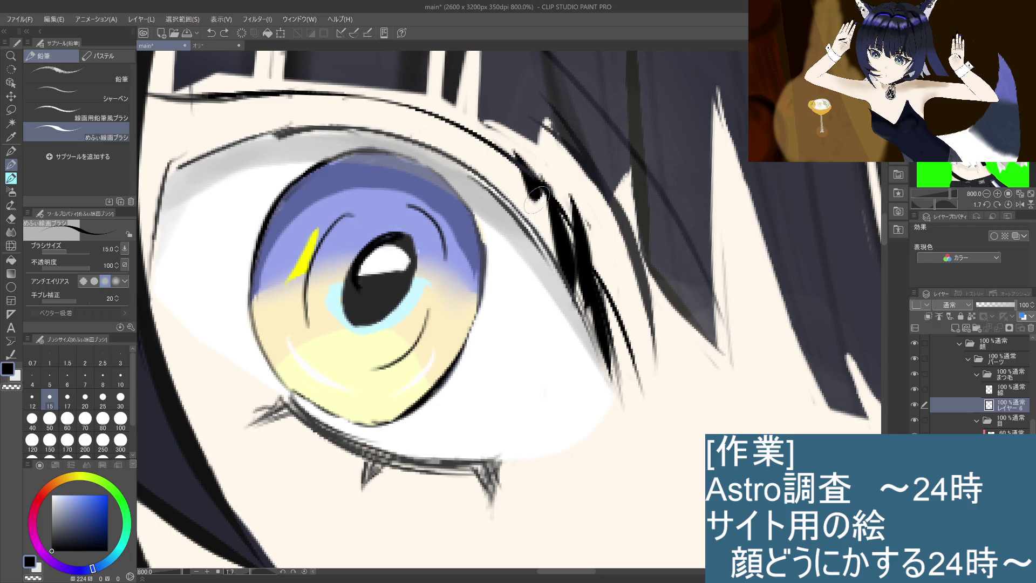
left_click_drag(505, 156, 538, 224)
key("ctrl+z")
left_click_drag(498, 139, 540, 227)
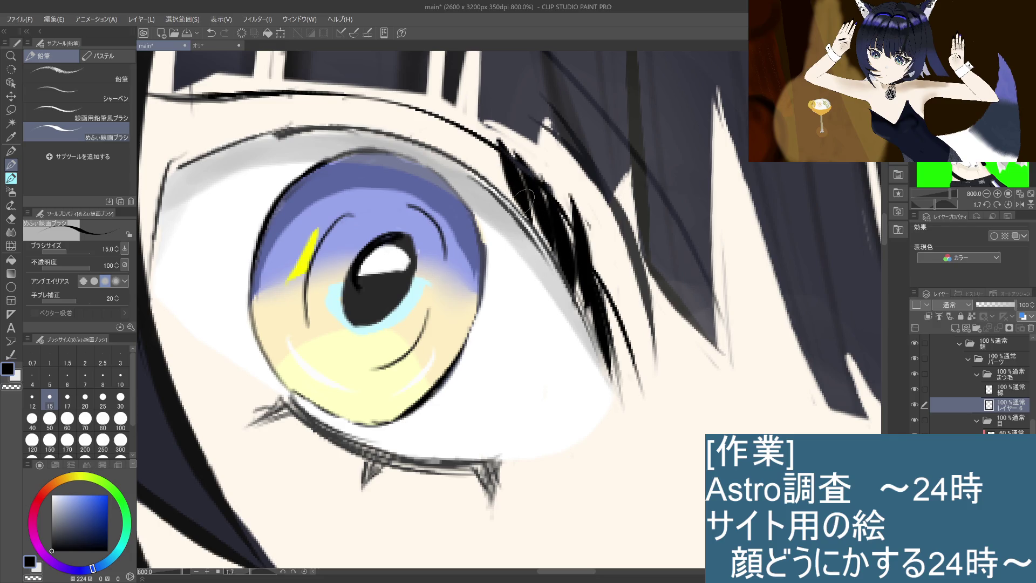
scroll(640, 339, "down", 5)
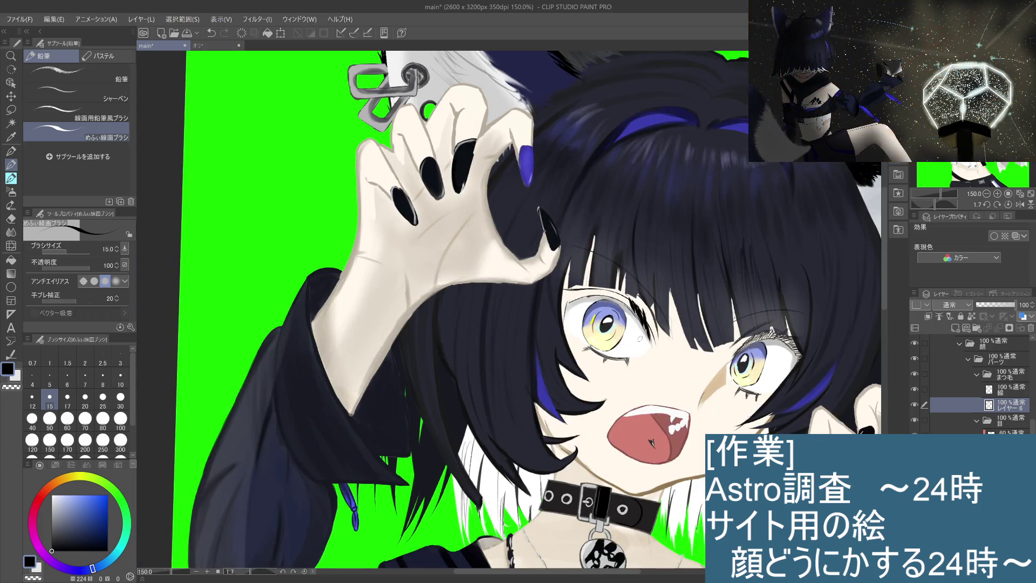
At 400% zoom, ink a dark lash stroke along the left eye's upper lid and review
scroll(640, 339, "up", 1)
scroll(640, 339, "up", 2)
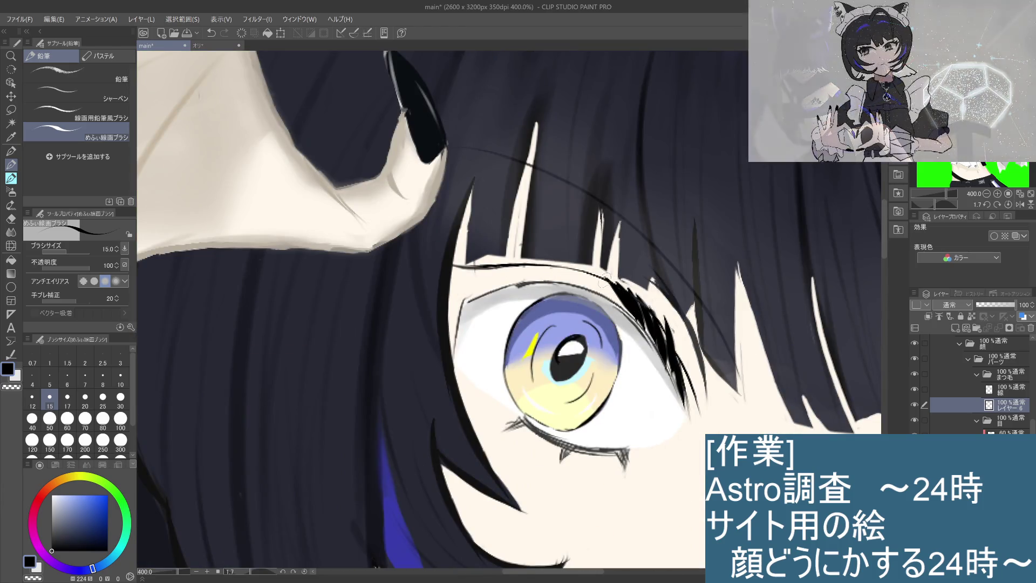
mouse_move(639, 316)
left_mouse_down()
mouse_move(601, 273)
mouse_move(512, 262)
left_mouse_up()
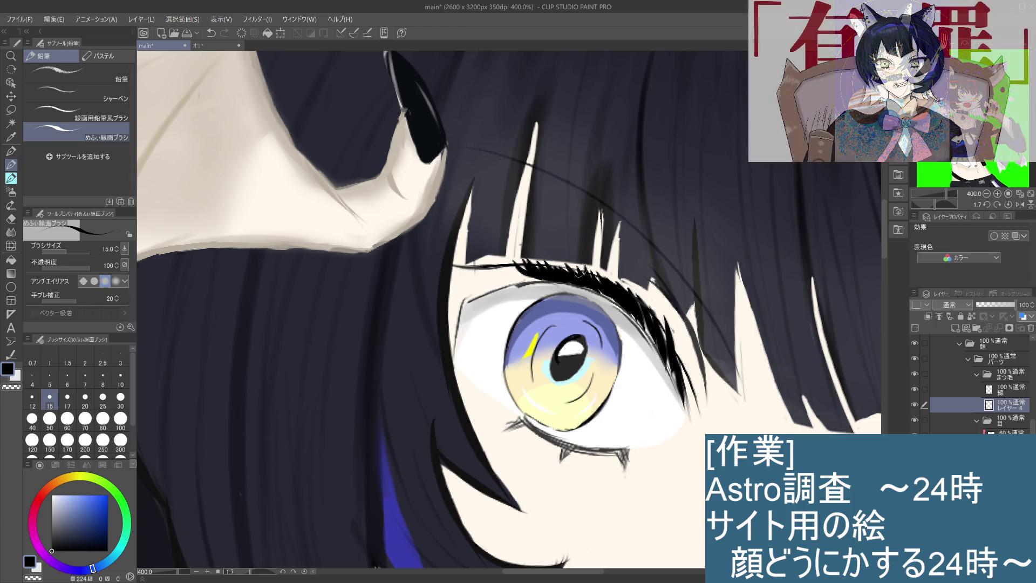
scroll(580, 273, "down", 4)
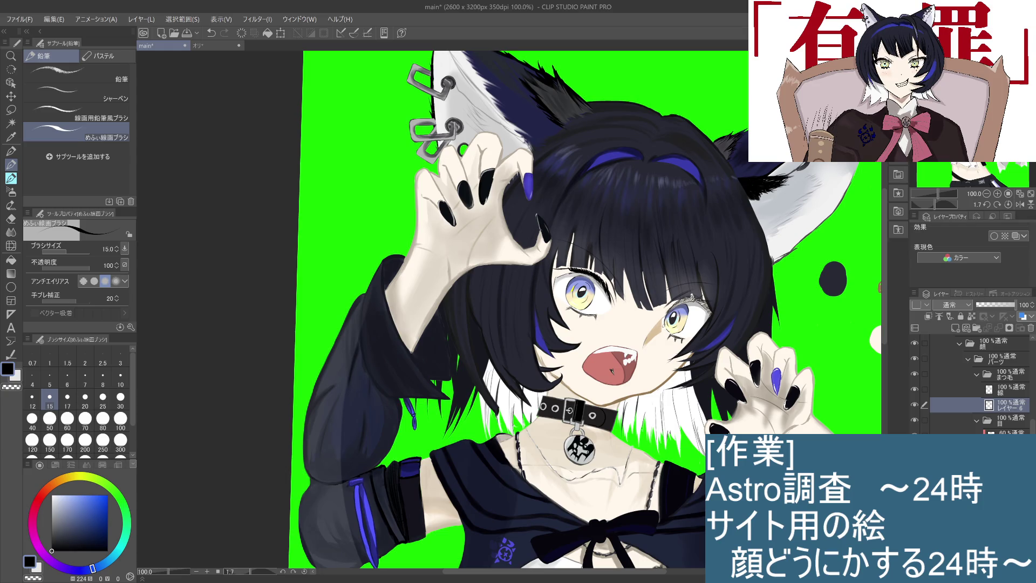
scroll(532, 256, "up", 2)
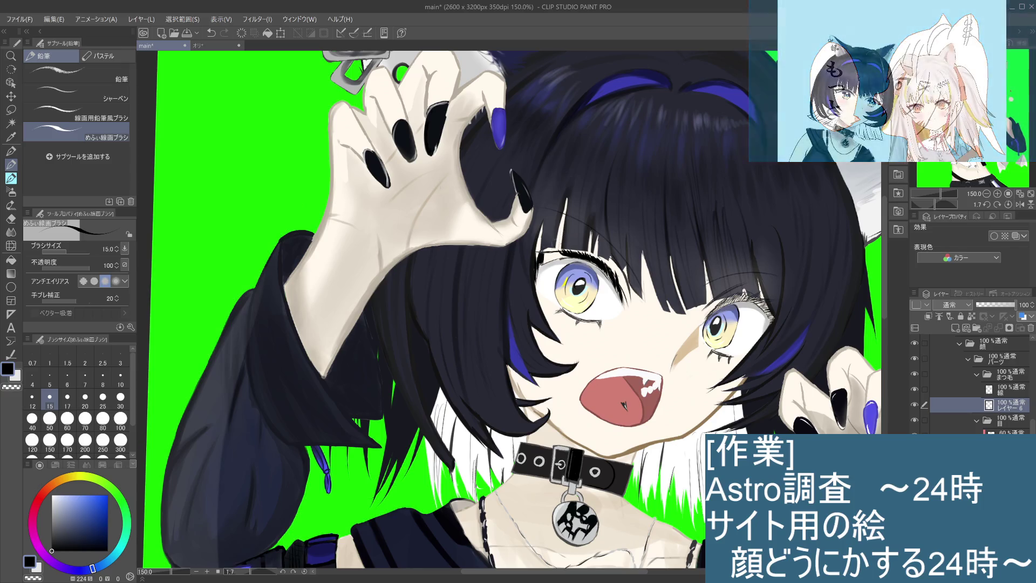
With the view rotated, ink extra lash strokes to thicken the upper-lid lash line
left_click_drag(539, 332, 535, 307)
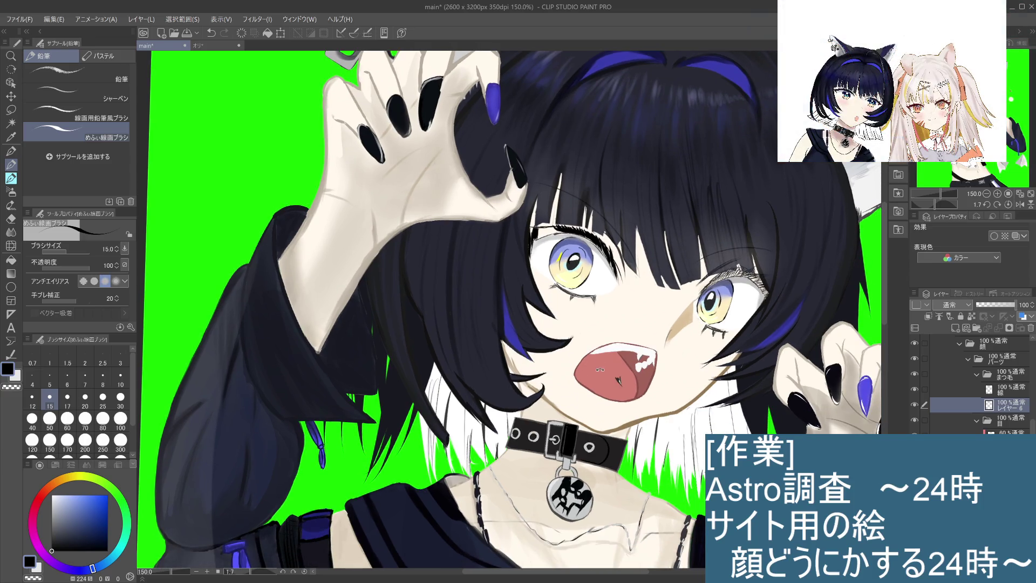
mouse_move(599, 370)
left_mouse_down()
mouse_move(605, 274)
mouse_move(448, 539)
left_mouse_up()
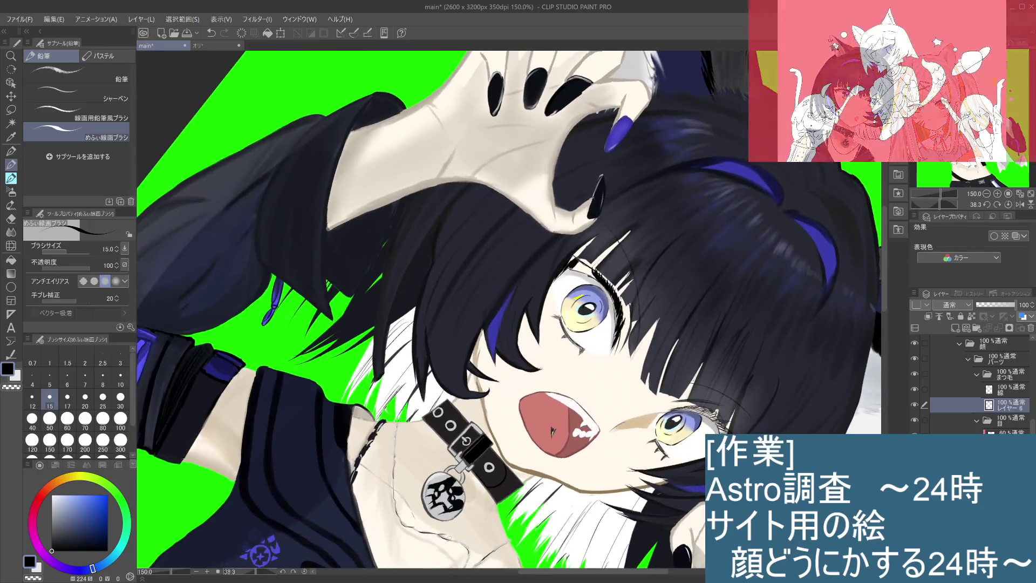
scroll(592, 273, "up", 4)
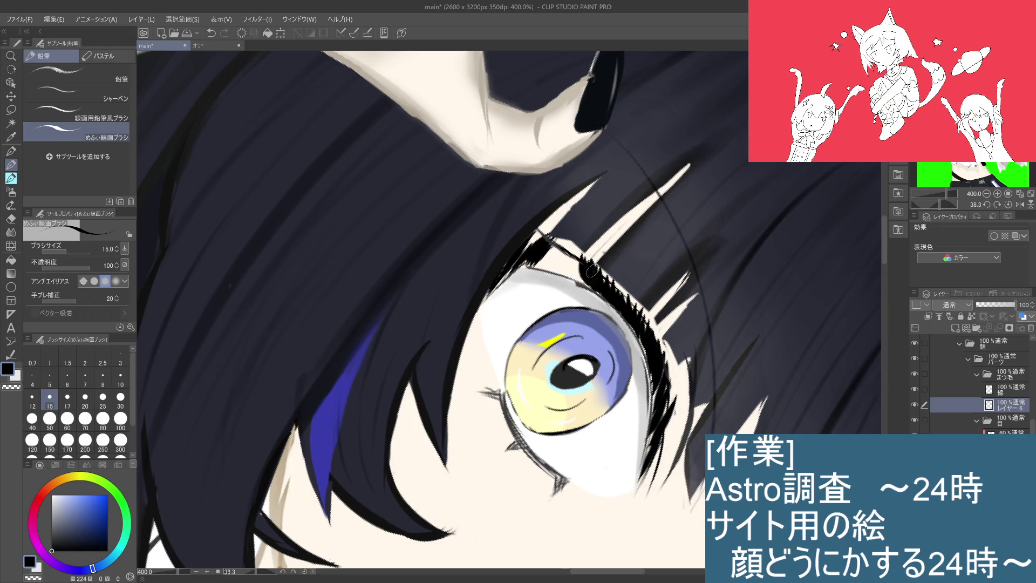
left_click_drag(574, 248, 584, 284)
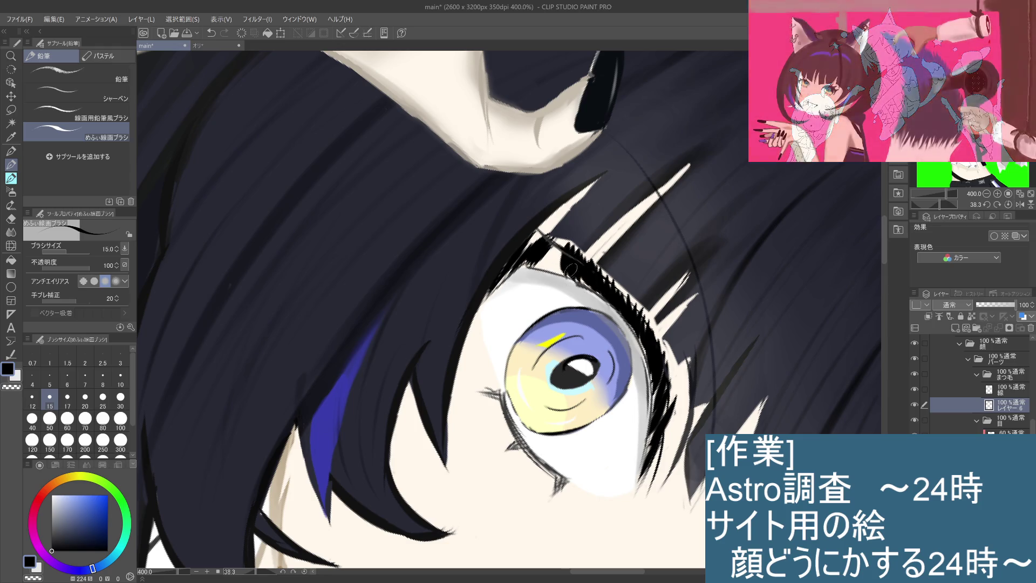
mouse_move(567, 242)
left_mouse_down()
mouse_move(571, 275)
mouse_move(542, 260)
mouse_move(556, 270)
left_mouse_up()
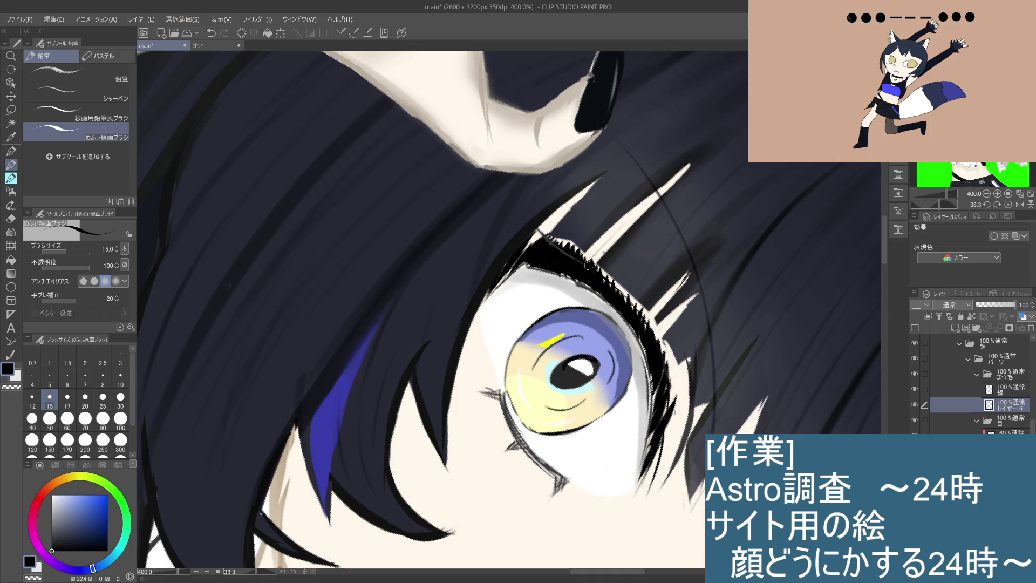
mouse_move(562, 267)
left_mouse_down()
mouse_move(639, 303)
mouse_move(655, 376)
mouse_move(645, 460)
left_mouse_up()
scroll(686, 378, "down", 3)
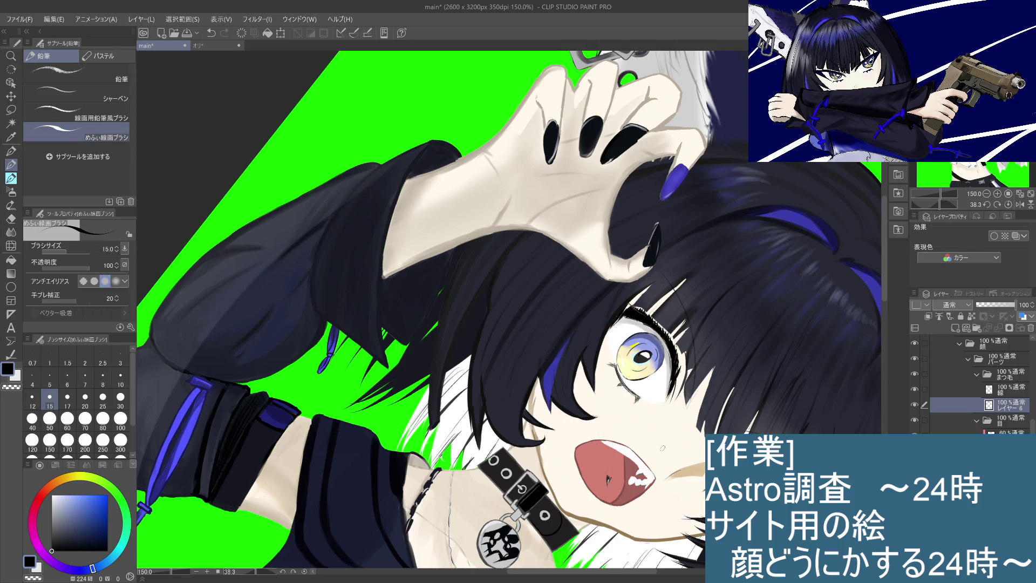
Pick a dark blue-grey drawing colour and rotate the view back near upright
mouse_move(59, 522)
left_mouse_down()
mouse_move(54, 541)
mouse_move(69, 536)
left_mouse_up()
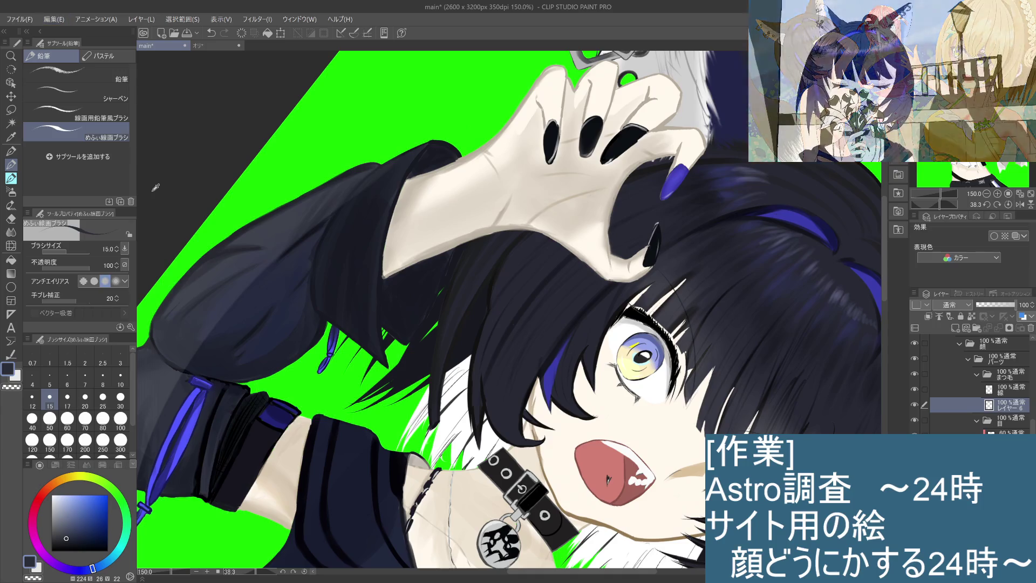
key("ctrl+minus")
key("ctrl+minus")
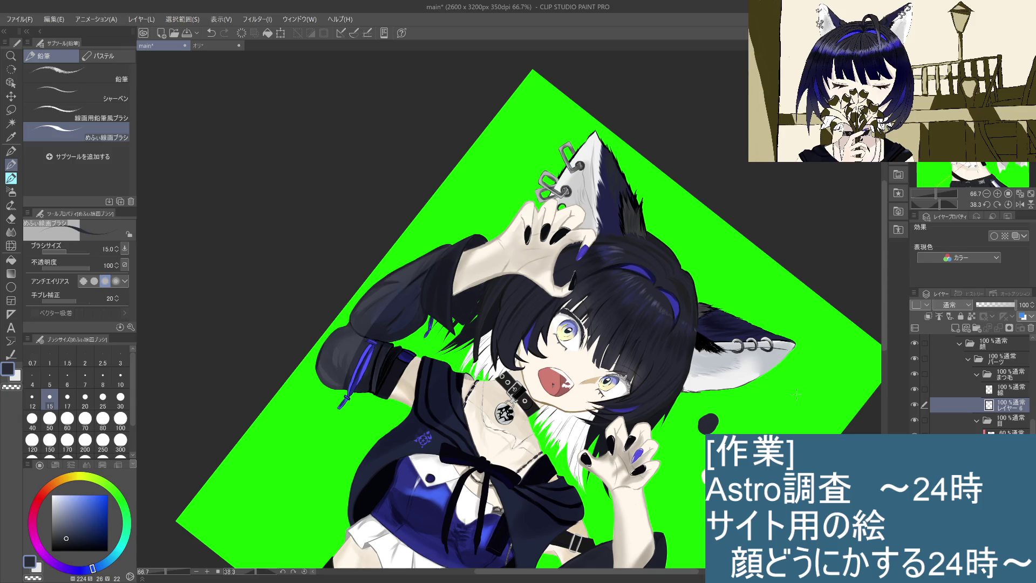
left_click_drag(797, 394, 645, 294)
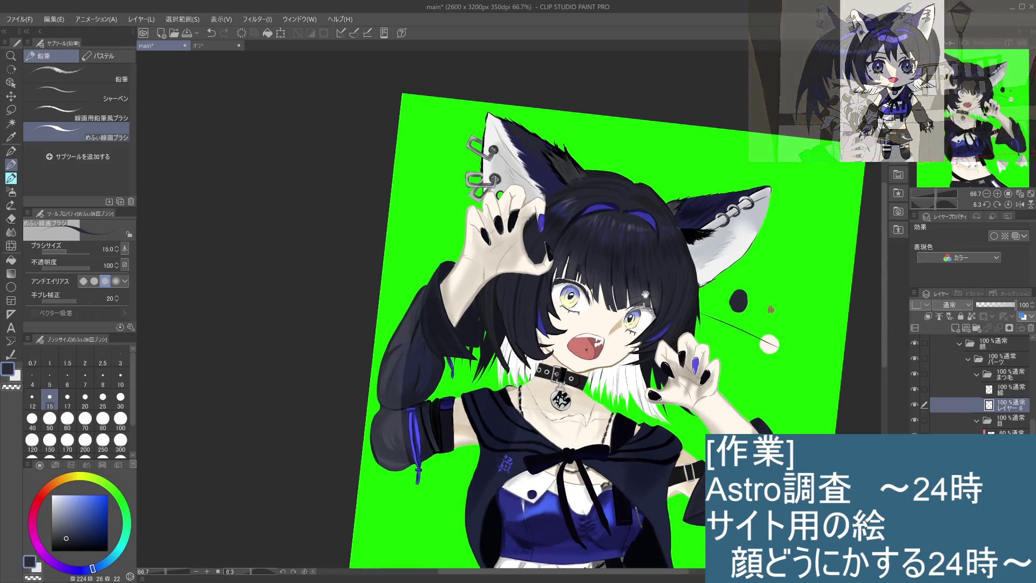
key("ctrl+plus")
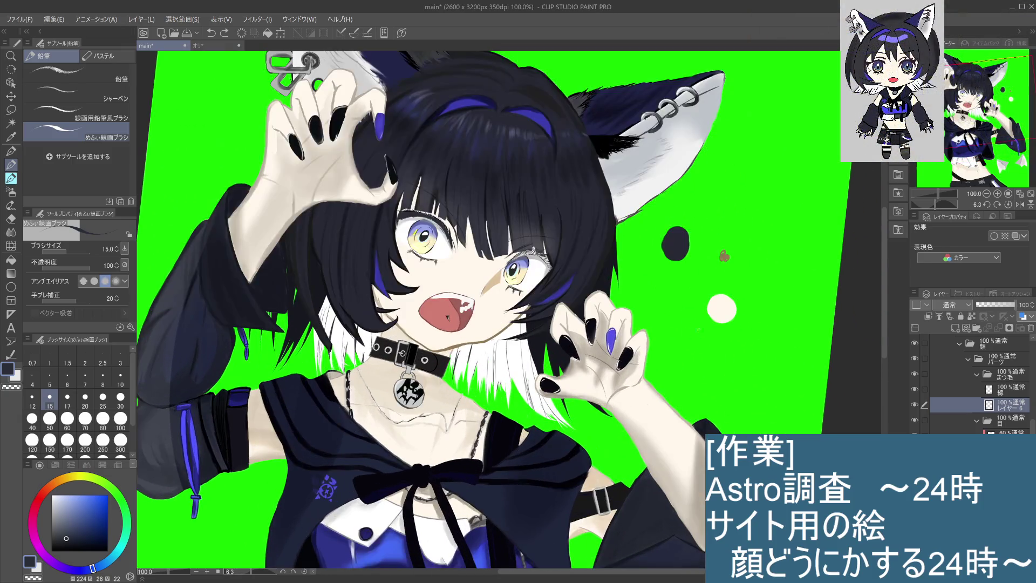
Switch to the 線 line layer and make the drawing colour a more saturated blue-grey
left_click_drag(660, 326, 701, 370)
key("ctrl+plus")
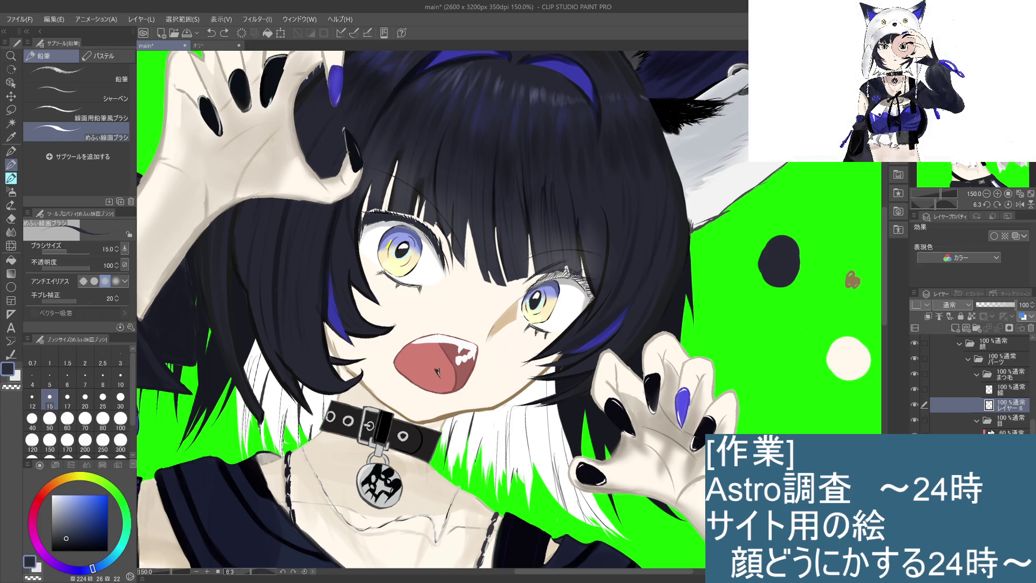
left_click(920, 391)
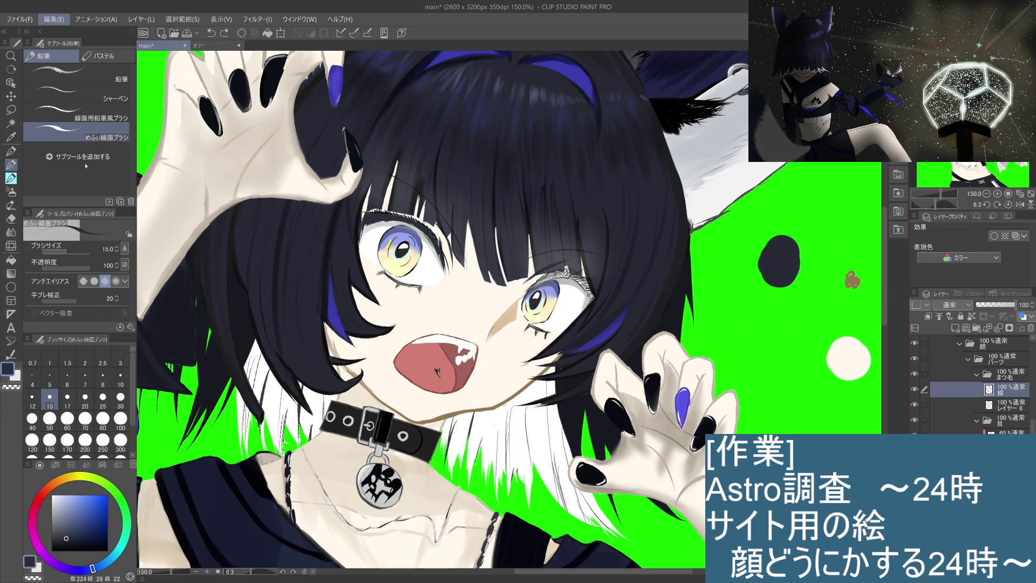
key("alt")
key("ctrl+minus")
key("ctrl+minus")
key("ctrl+minus")
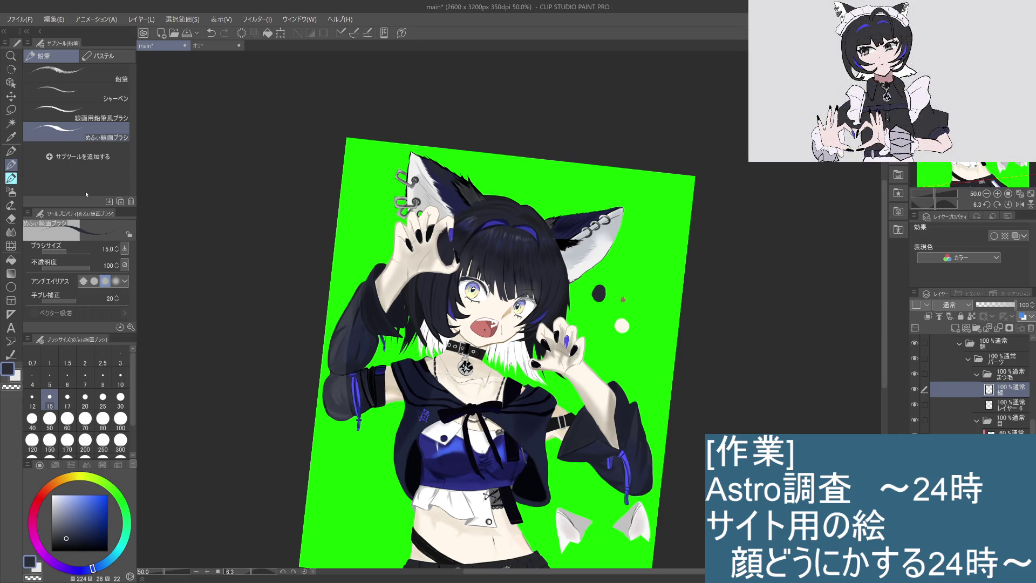
key("ctrl+plus")
key("ctrl+plus")
key("ctrl+plus")
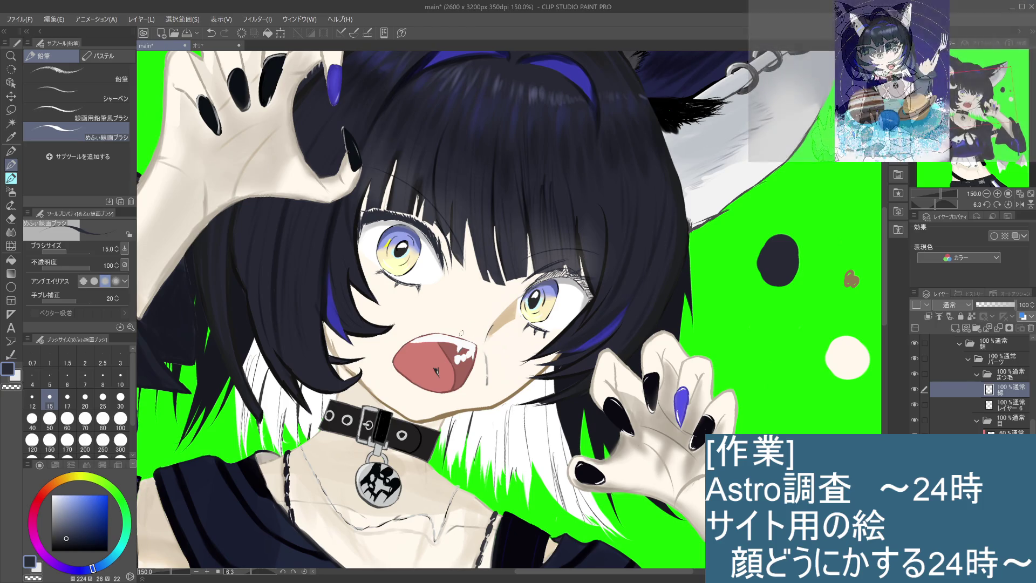
left_click_drag(66, 537, 78, 537)
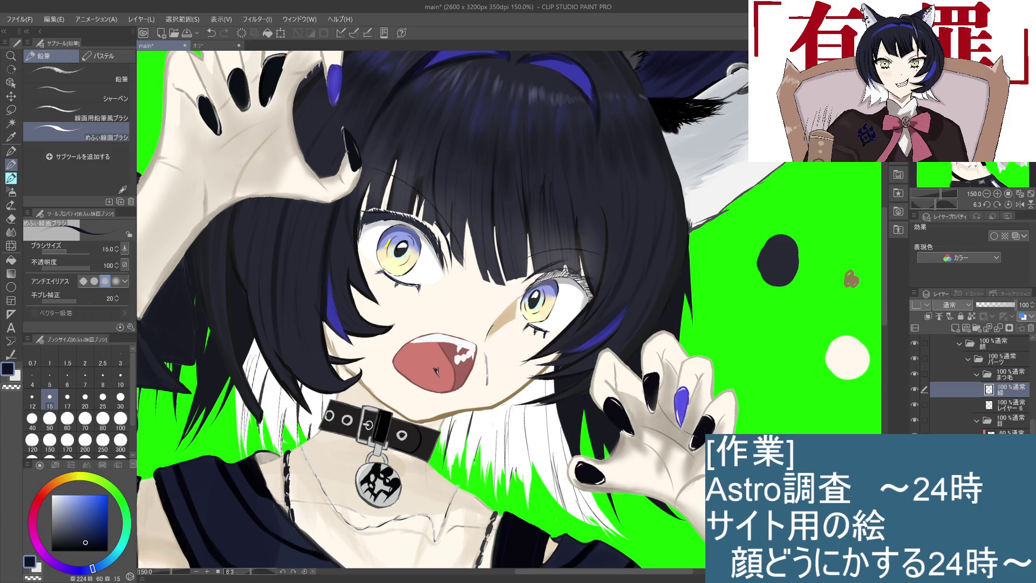
Return to Layer 6 and undo the last change to the eye lines
key("alt+bracketleft")
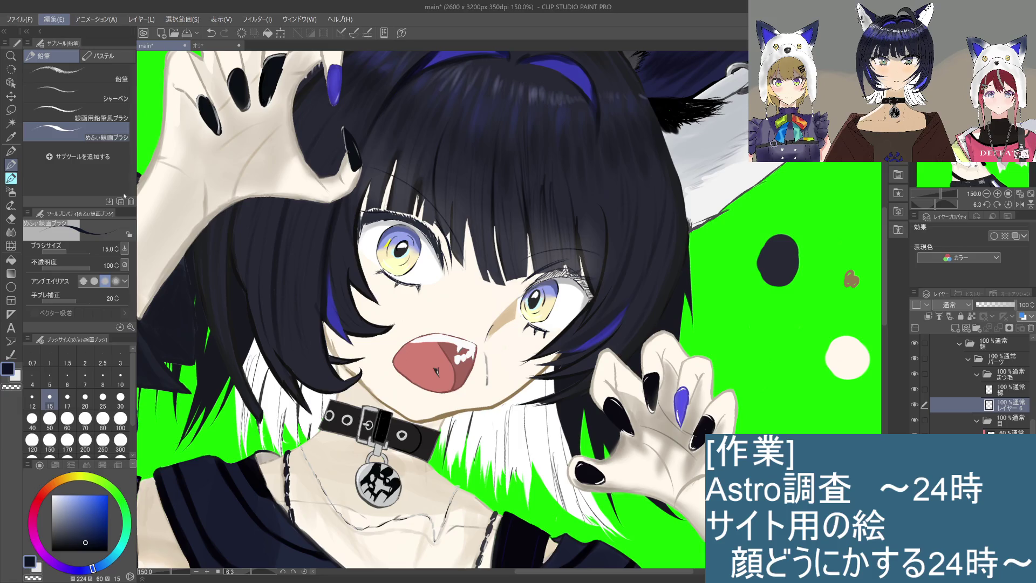
key("ctrl+z")
key("ctrl+minus")
key("ctrl+minus")
key("ctrl+minus")
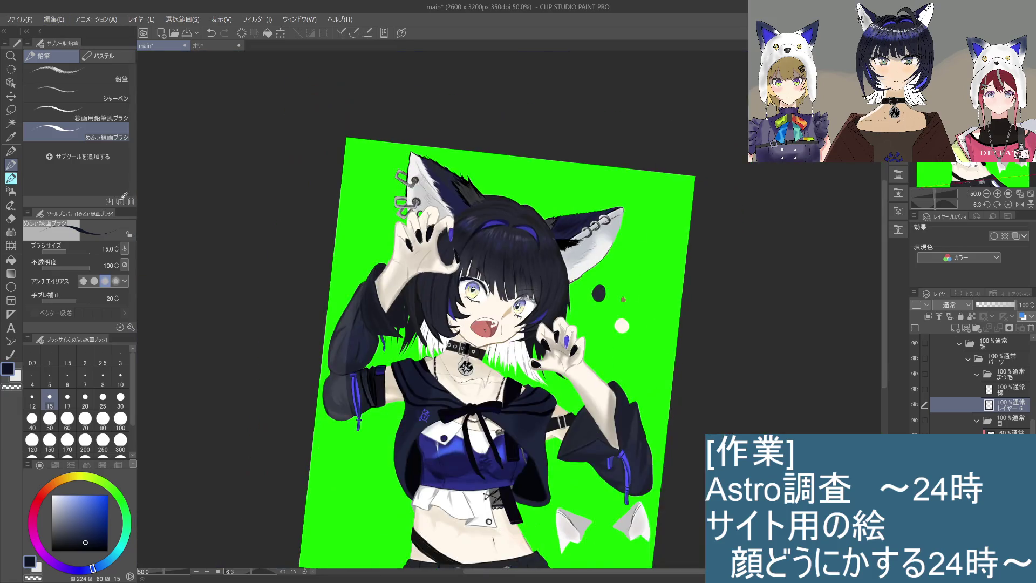
key("ctrl+plus")
key("ctrl+plus")
key("ctrl+plus")
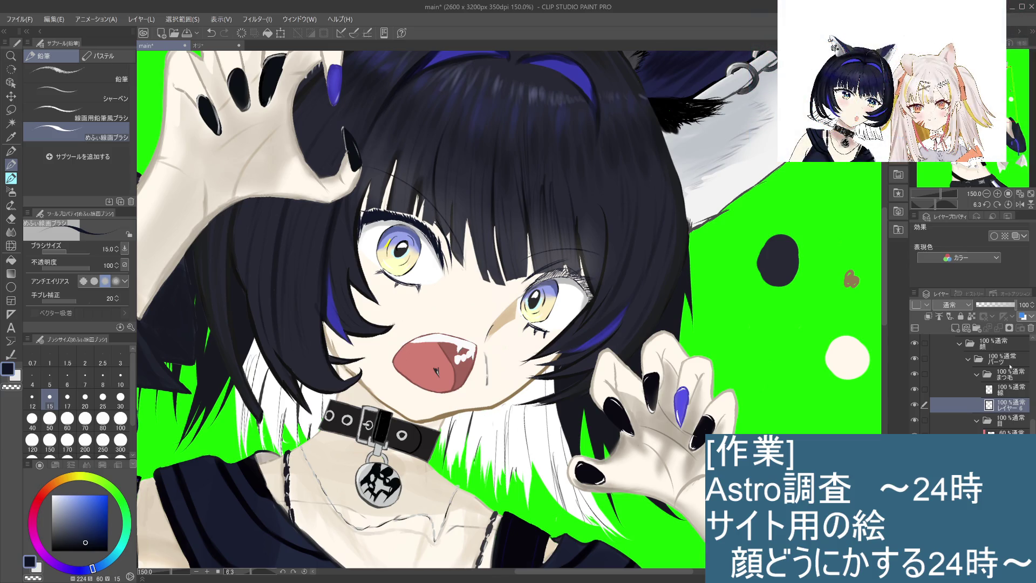
Lower Layer 6's opacity to 73%, then zoom to 400% on the left eye
left_click(1016, 305)
mouse_move(1008, 308)
left_mouse_down()
mouse_move(996, 310)
mouse_move(1022, 314)
left_mouse_up()
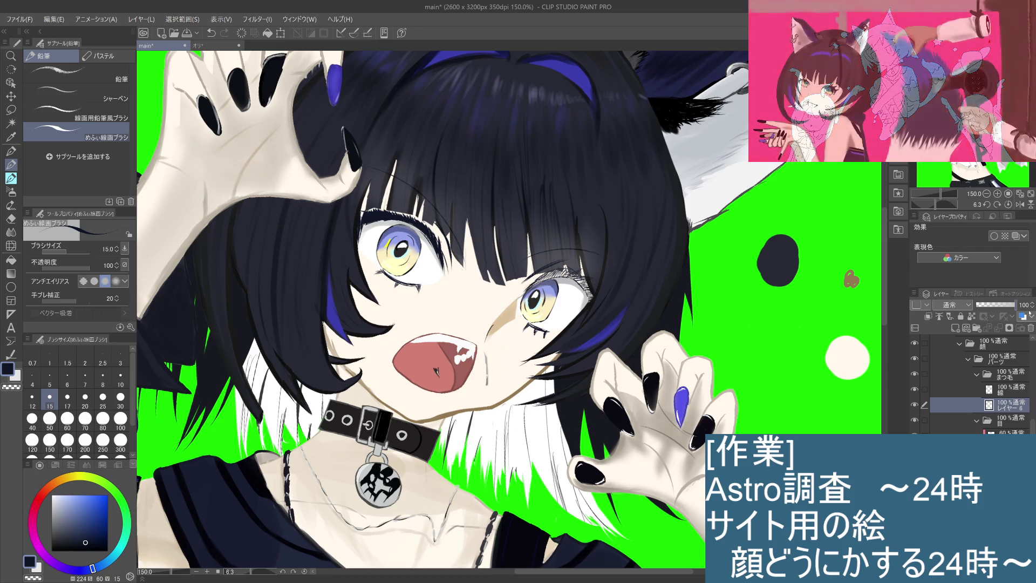
left_click_drag(1018, 310, 1006, 313)
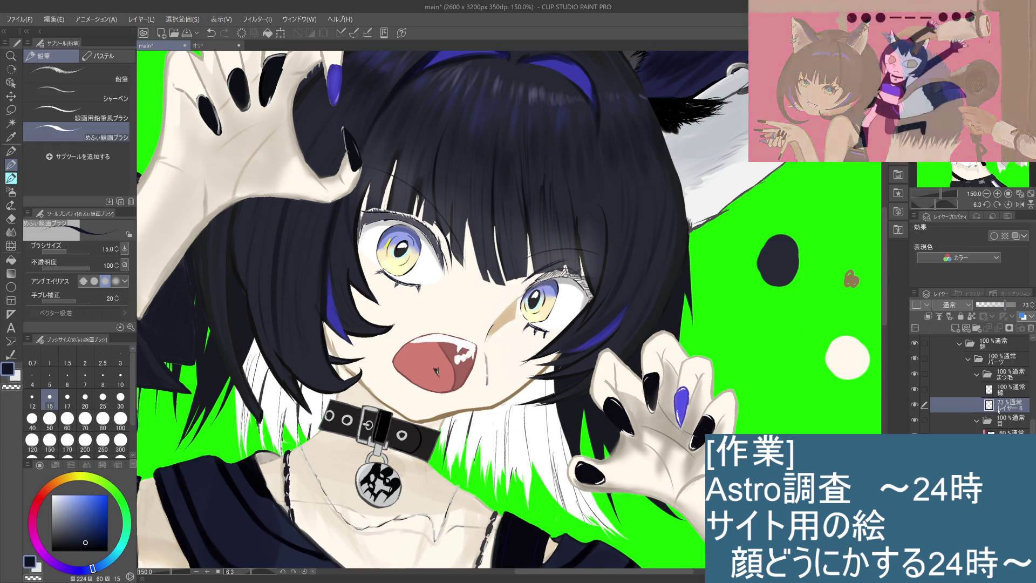
key("ctrl+plus")
key("ctrl+plus")
key("ctrl+plus")
left_click_drag(428, 265, 551, 383)
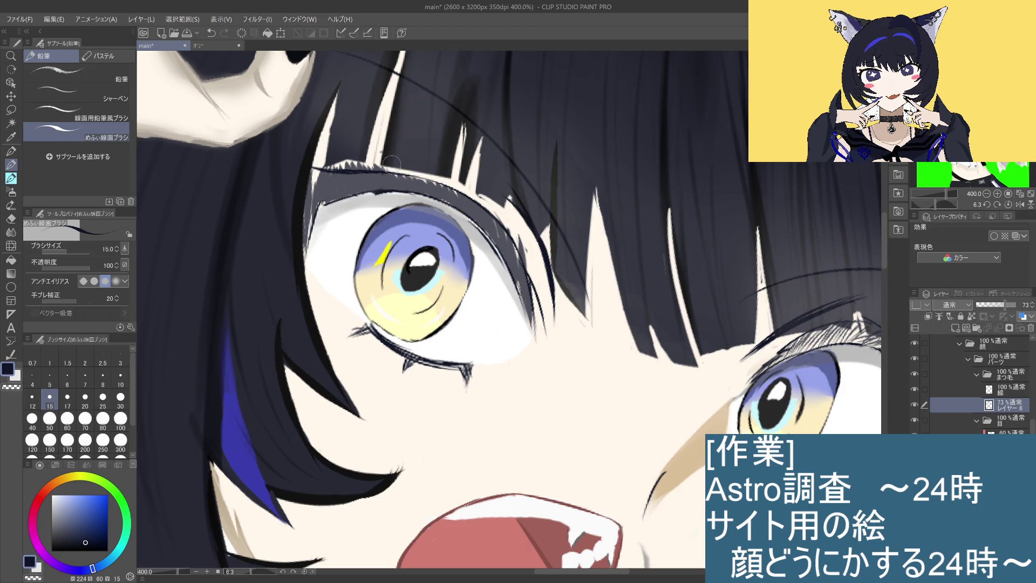
Raise Layer 6 back to 100% opacity and zoom out to 100%
mouse_move(378, 162)
left_mouse_down()
mouse_move(471, 173)
mouse_move(435, 186)
left_mouse_up()
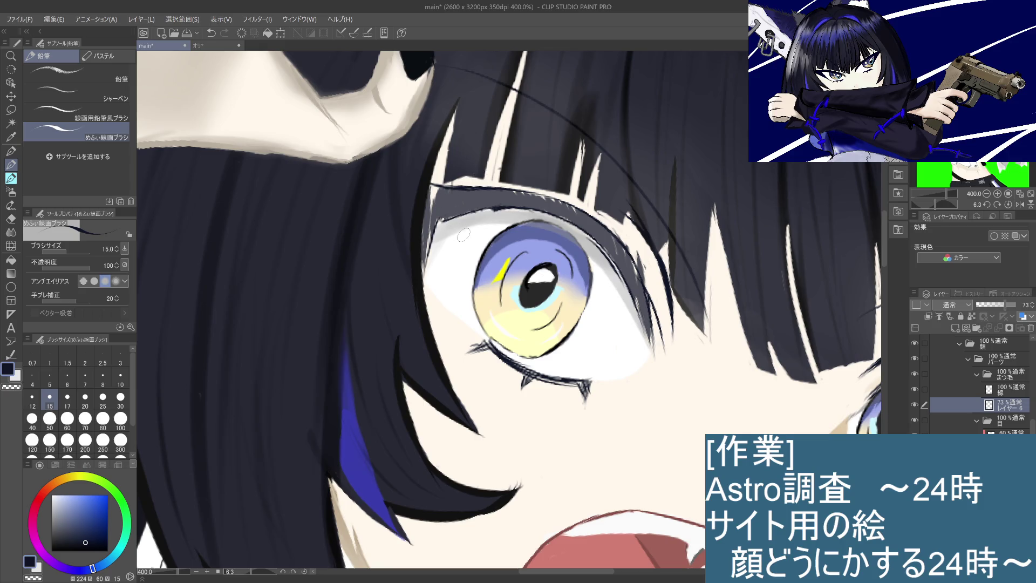
left_click_drag(1004, 307, 1017, 306)
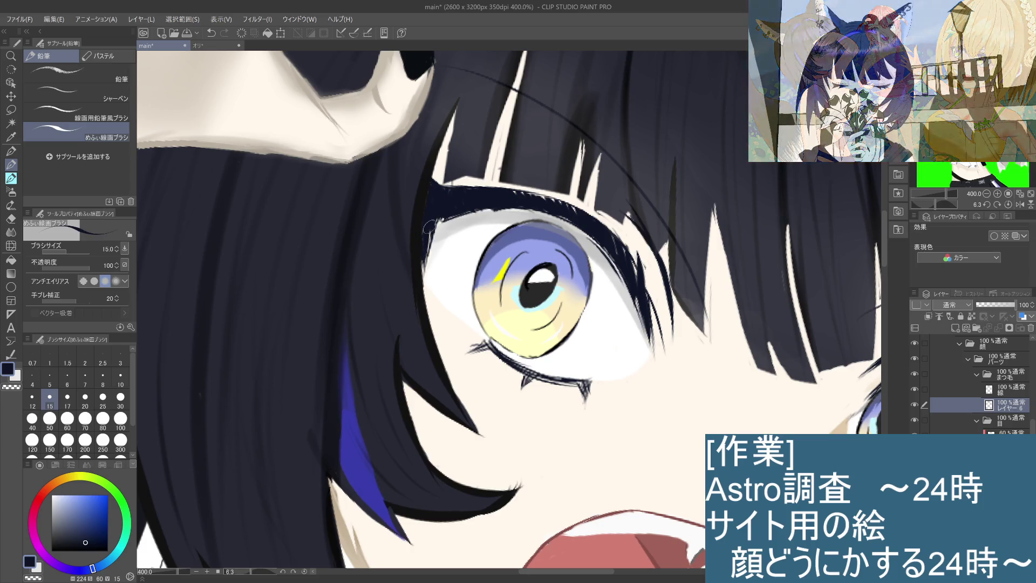
key("ctrl+alt+0")
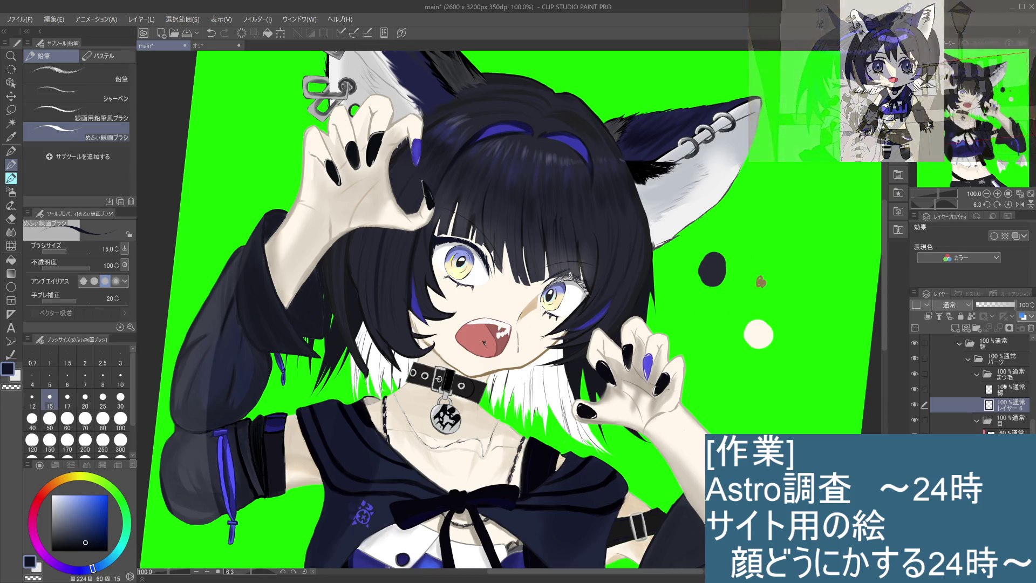
At 200% zoom, add a short pencil stroke to the left eye's upper lashes, then view at 66.7%
key("ctrl+plus")
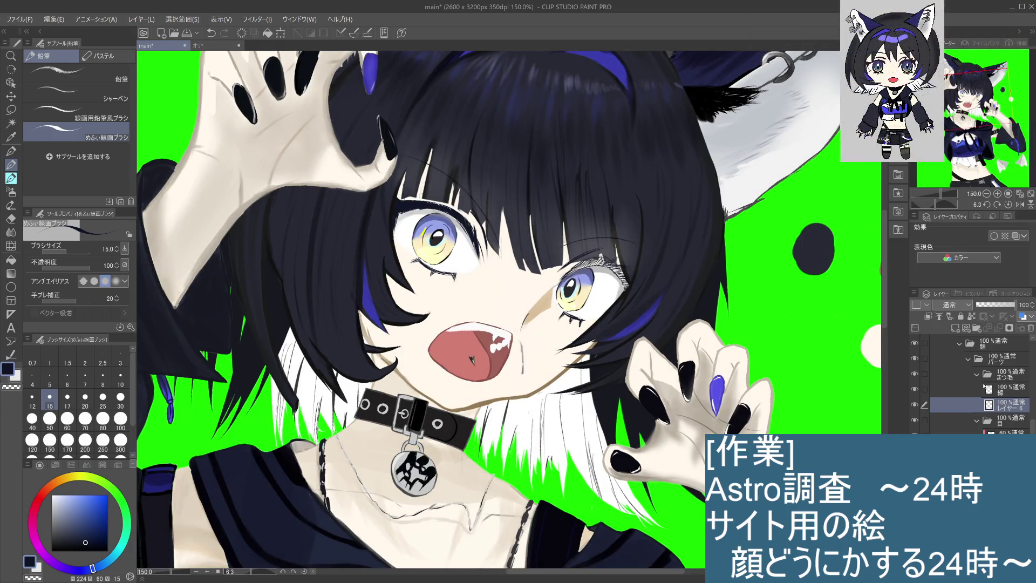
scroll(432, 196, "up", 1)
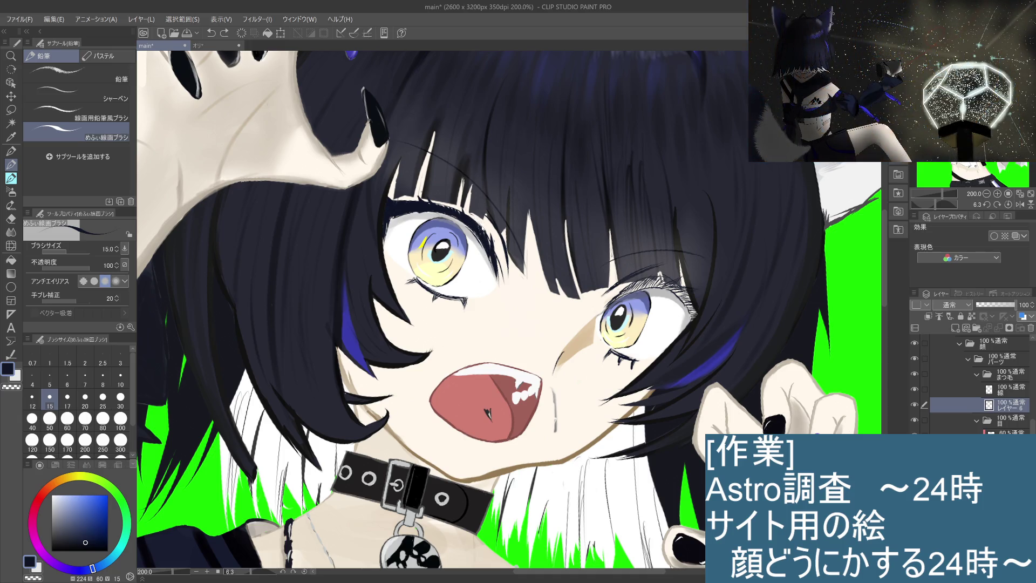
left_click_drag(472, 214, 480, 230)
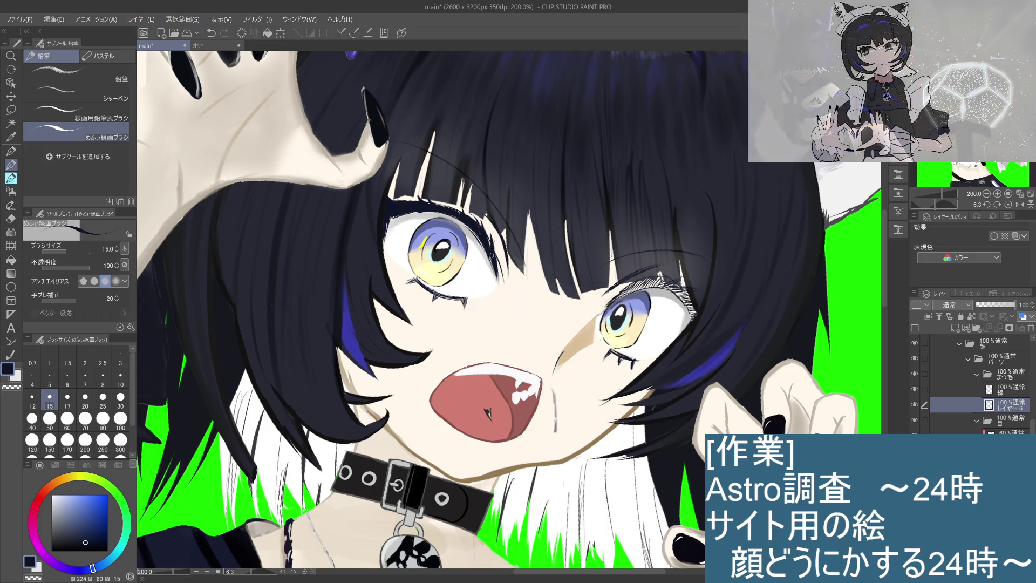
scroll(491, 254, "down", 2)
scroll(592, 346, "down", 1)
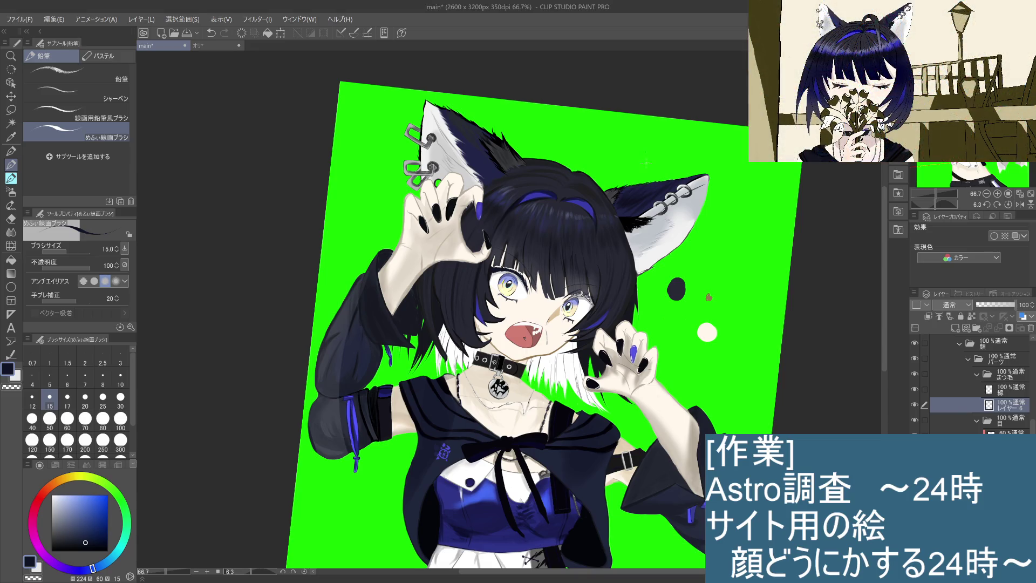
Zoomed on the left eye, select the 線 layer above Layer 6 with Alt+], then zoom to 100%
scroll(596, 344, "up", 4)
left_click_drag(454, 339, 522, 333)
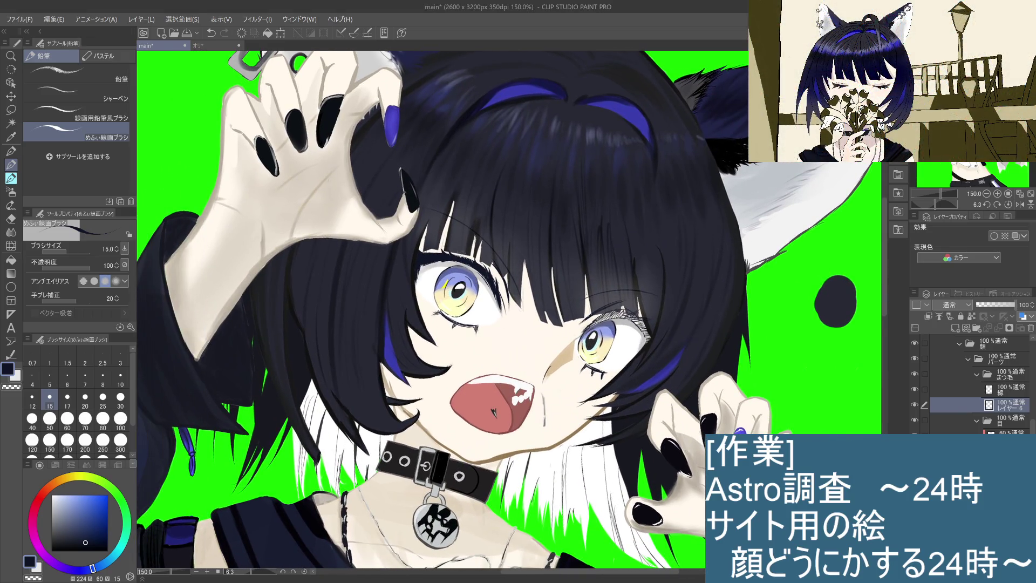
scroll(469, 279, "up", 3)
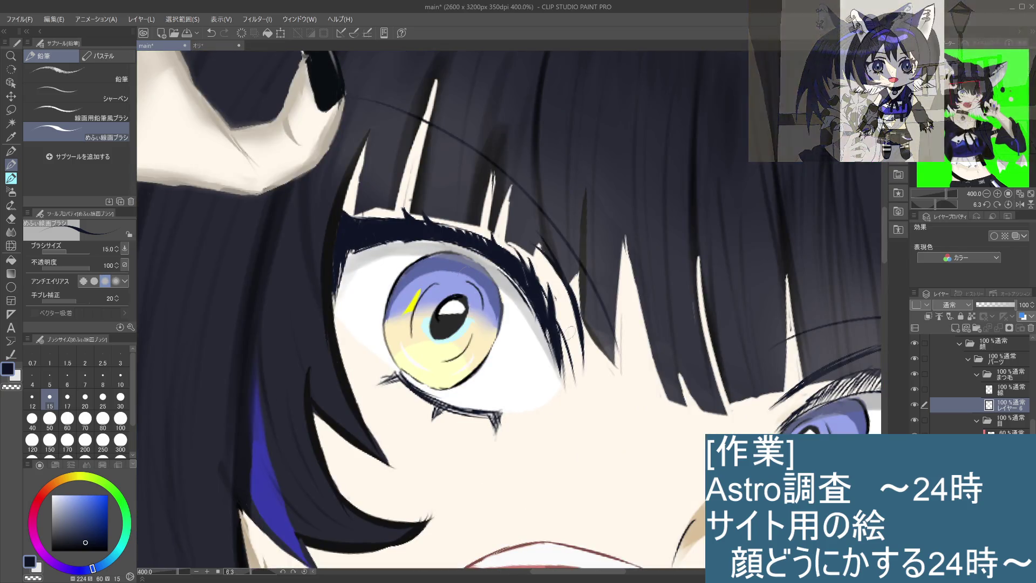
key("alt+bracketright")
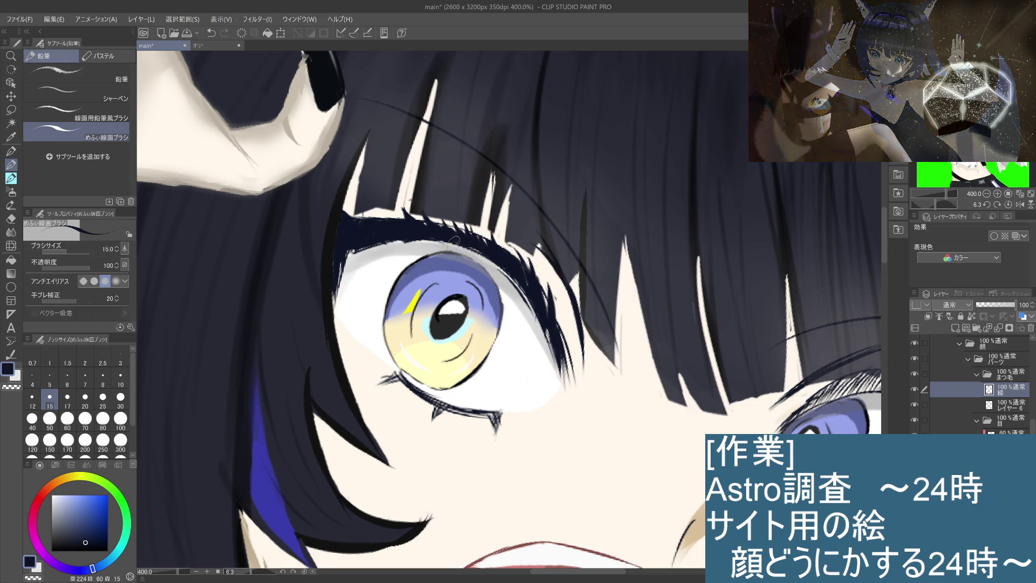
scroll(469, 241, "down", 3)
scroll(526, 386, "up", 3)
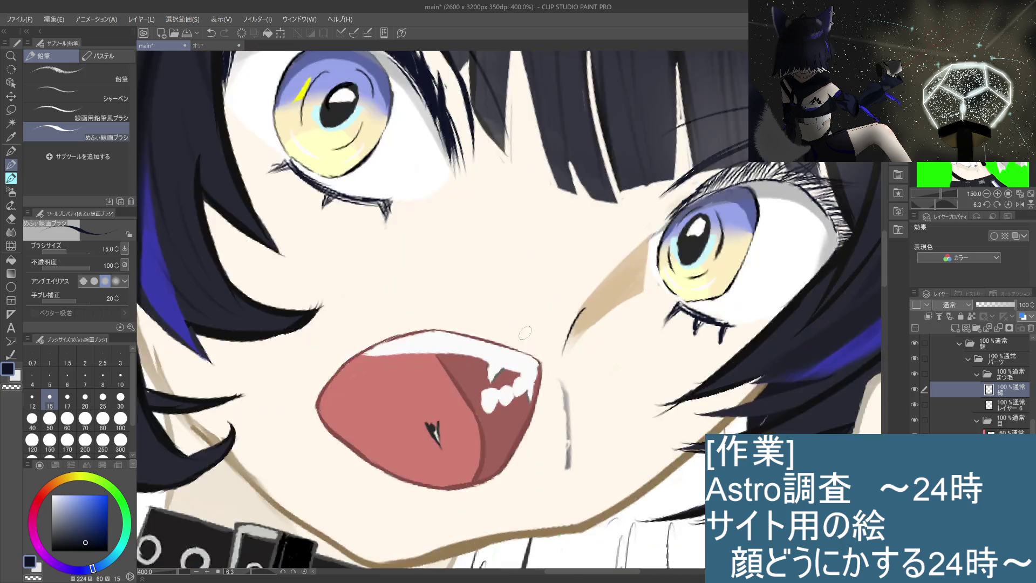
left_click_drag(537, 319, 608, 405)
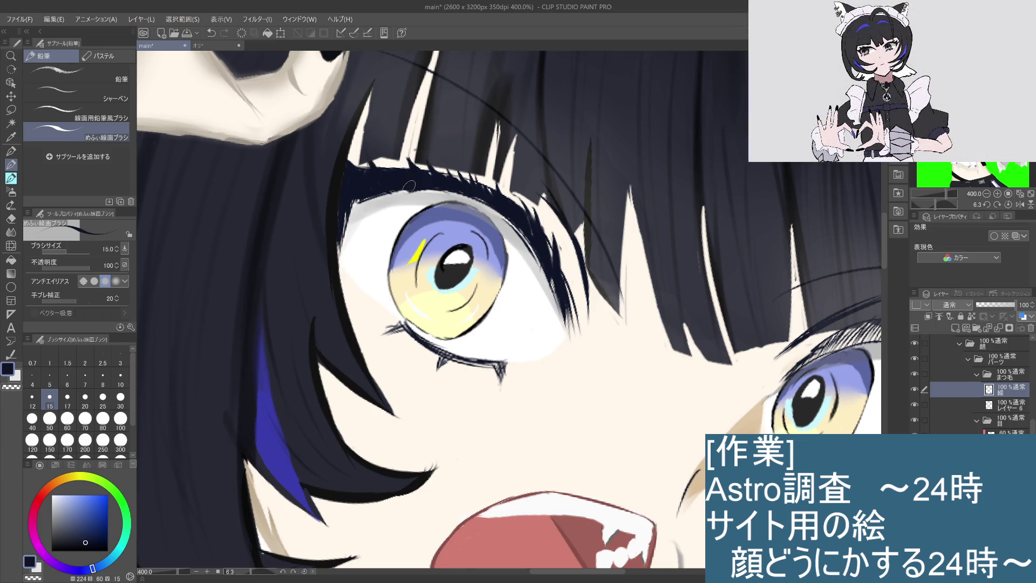
scroll(416, 191, "down", 4)
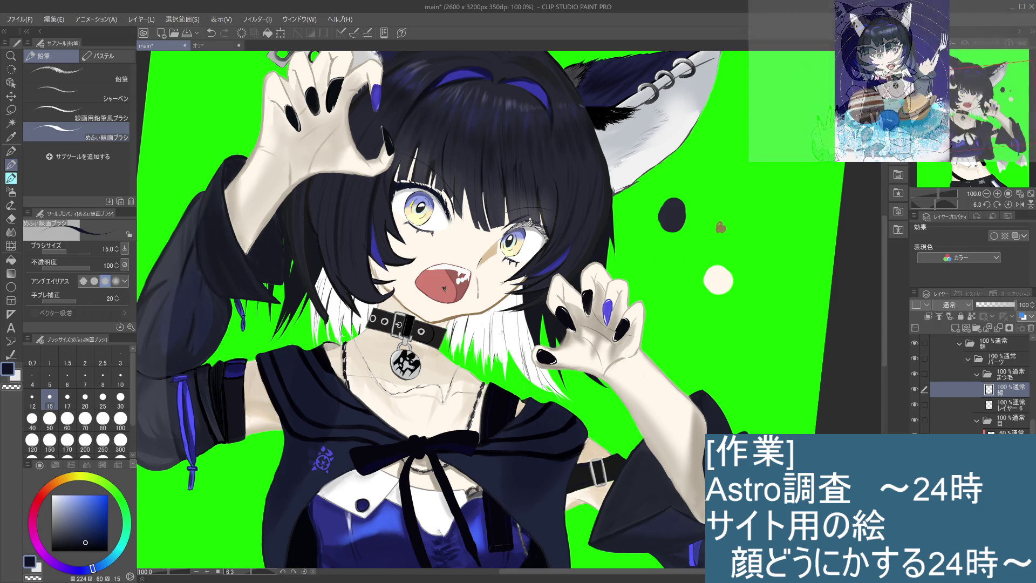
key("ctrl+y")
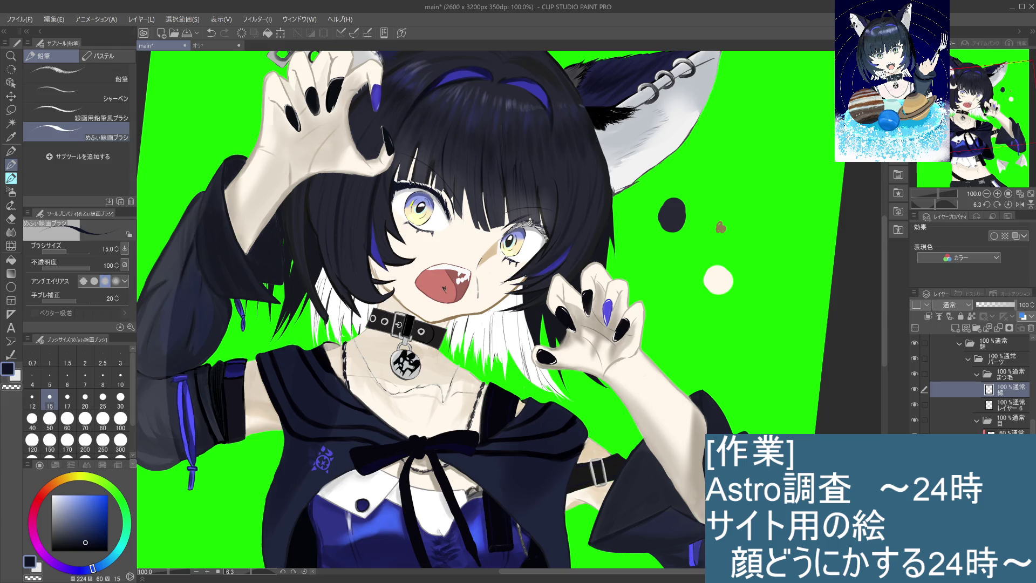
Dab dark ink at the inner end of the left eye's upper lashes, fit the view, and pick the eraser
key("ctrl+z")
key("ctrl+y")
scroll(387, 181, "up", 3)
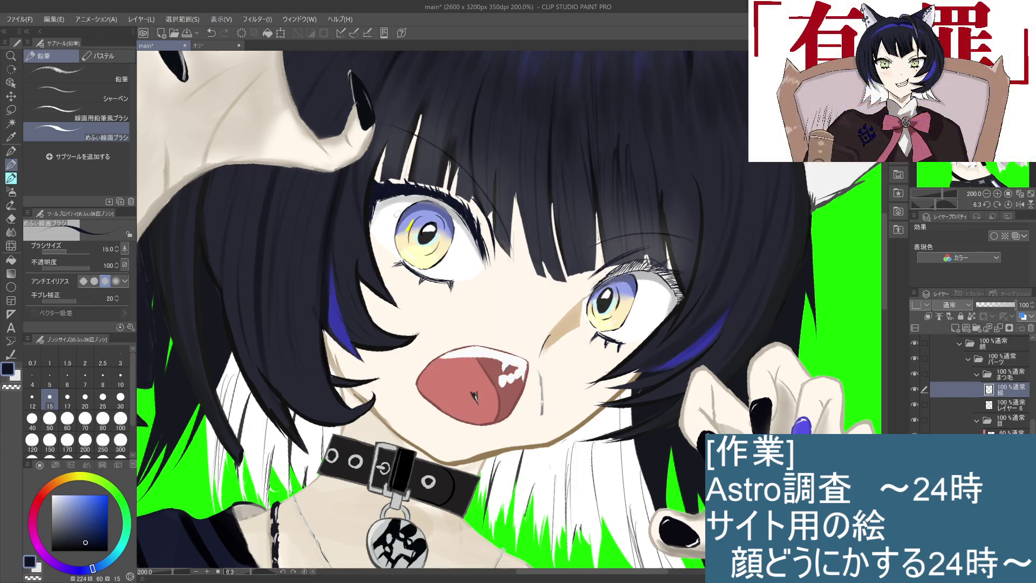
left_click(385, 181)
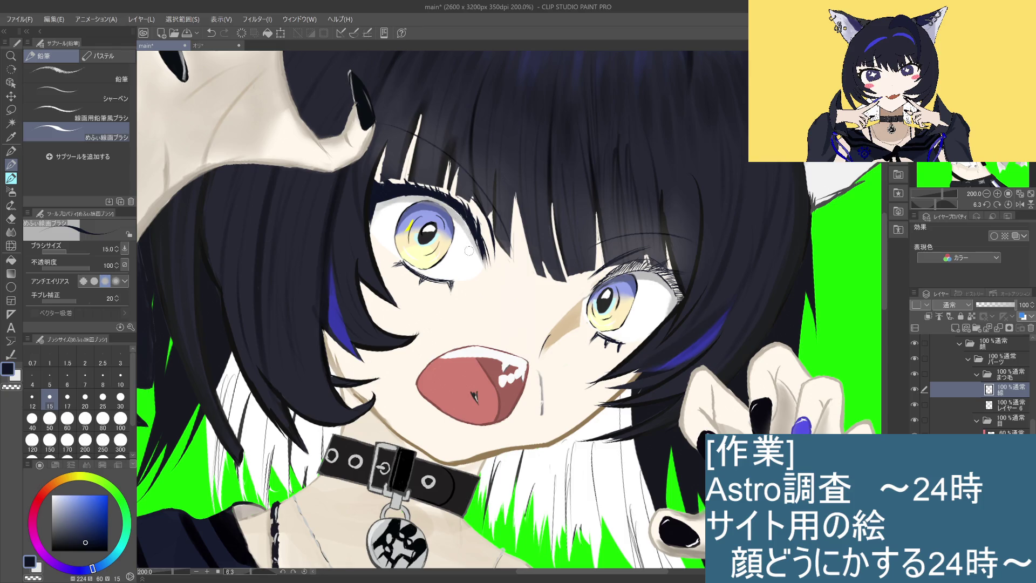
key("ctrl+0")
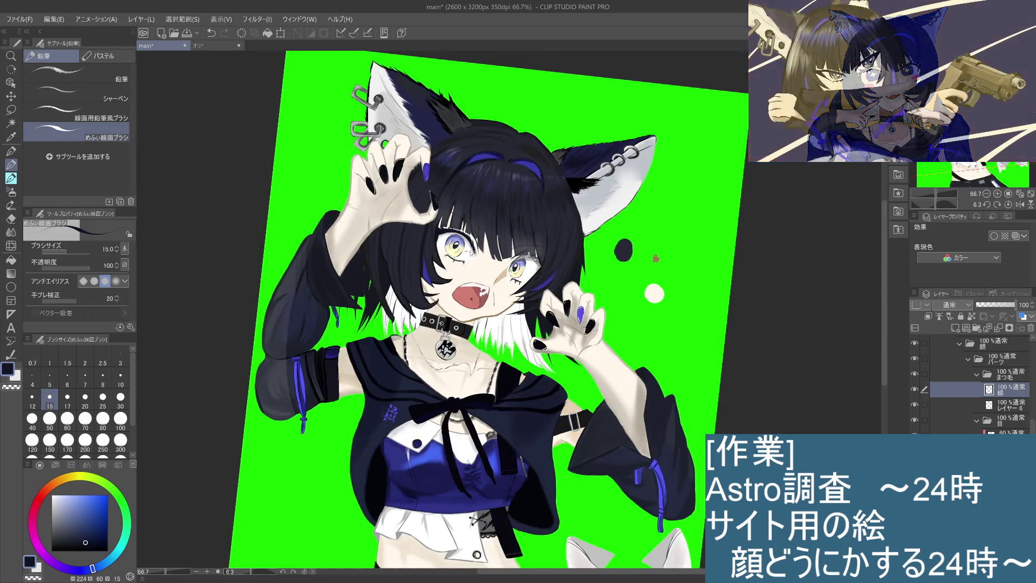
scroll(470, 250, "up", 5)
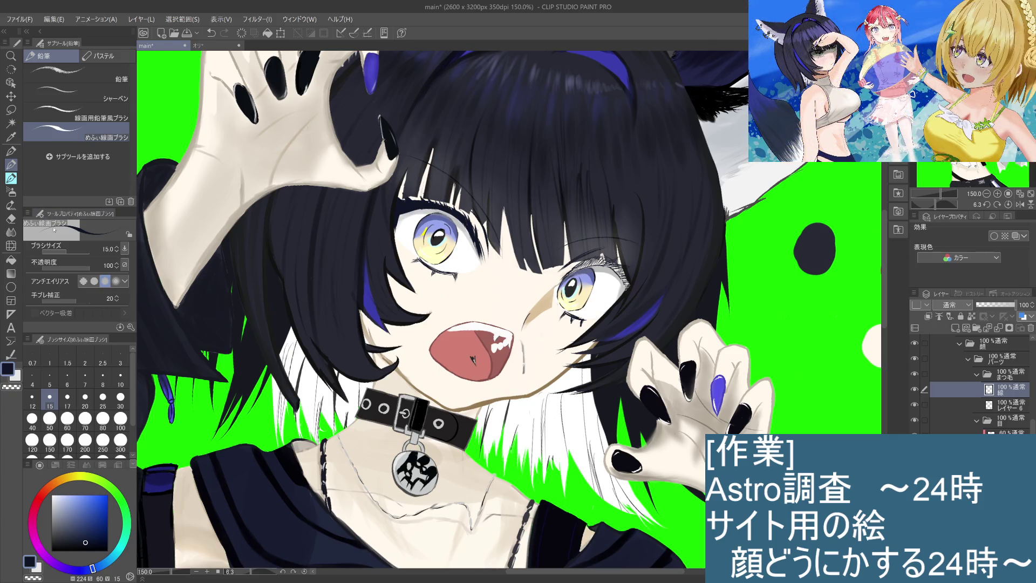
left_click(11, 217)
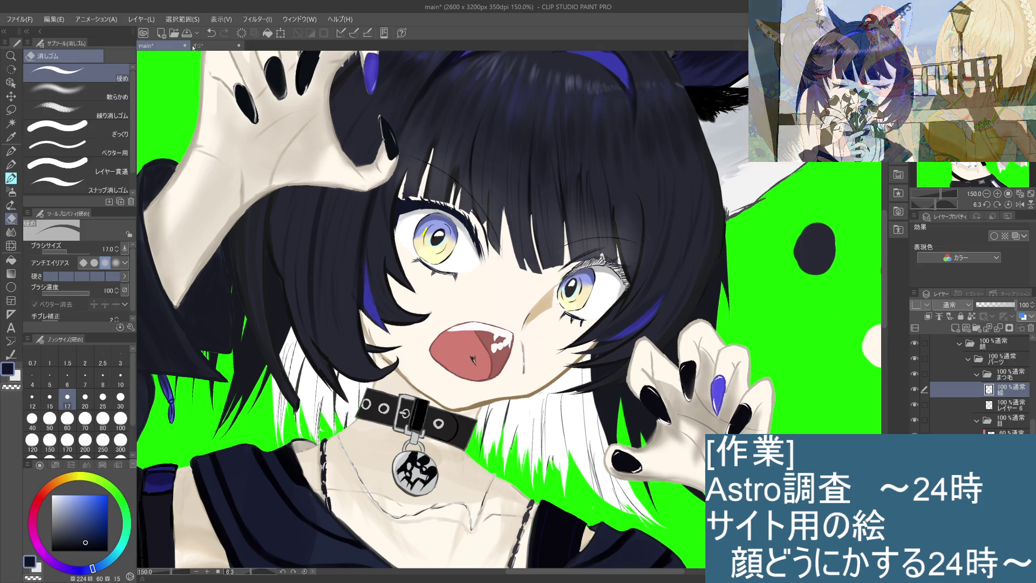
Test soft and kneaded erasers at size 25 near the left eye's lashes, undoing each stroke
left_click(121, 91)
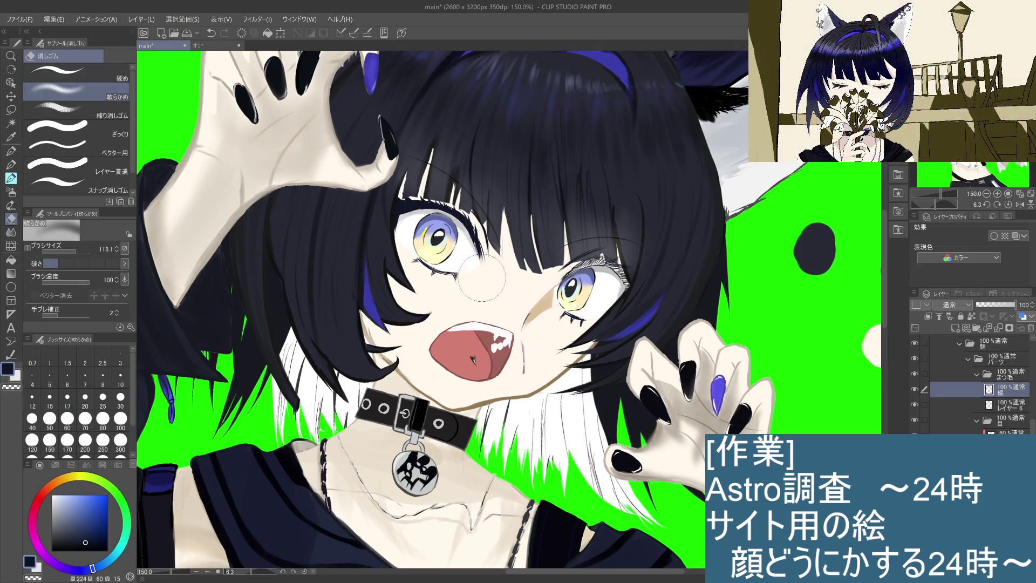
left_click_drag(476, 286, 561, 313)
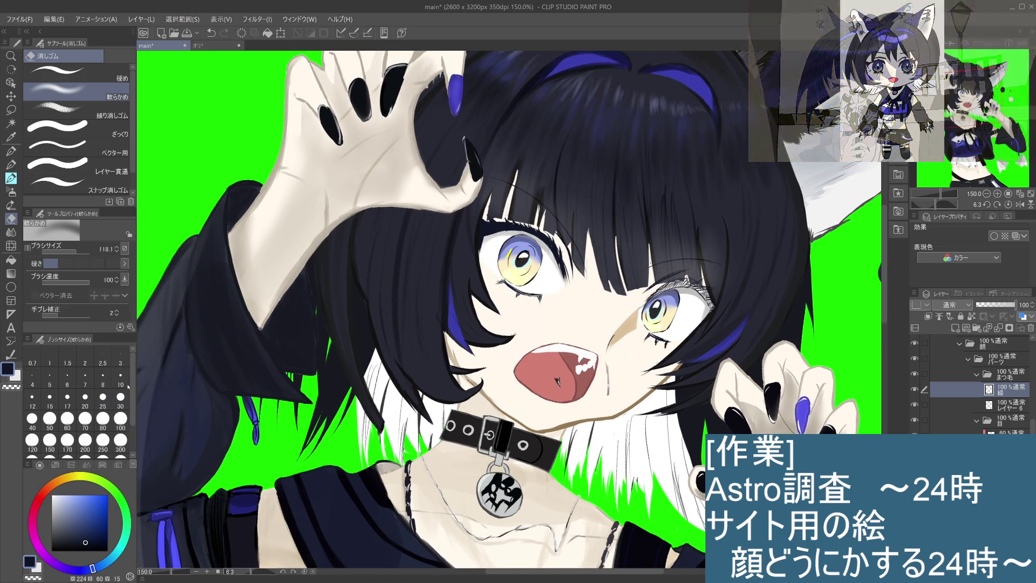
left_click(103, 402)
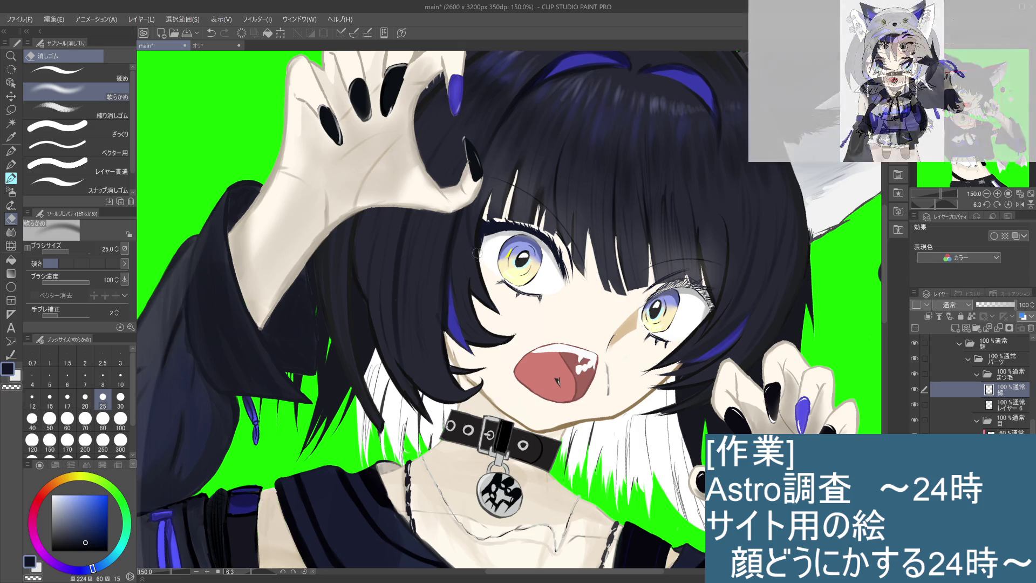
left_click(1005, 408)
left_click_drag(483, 230, 480, 240)
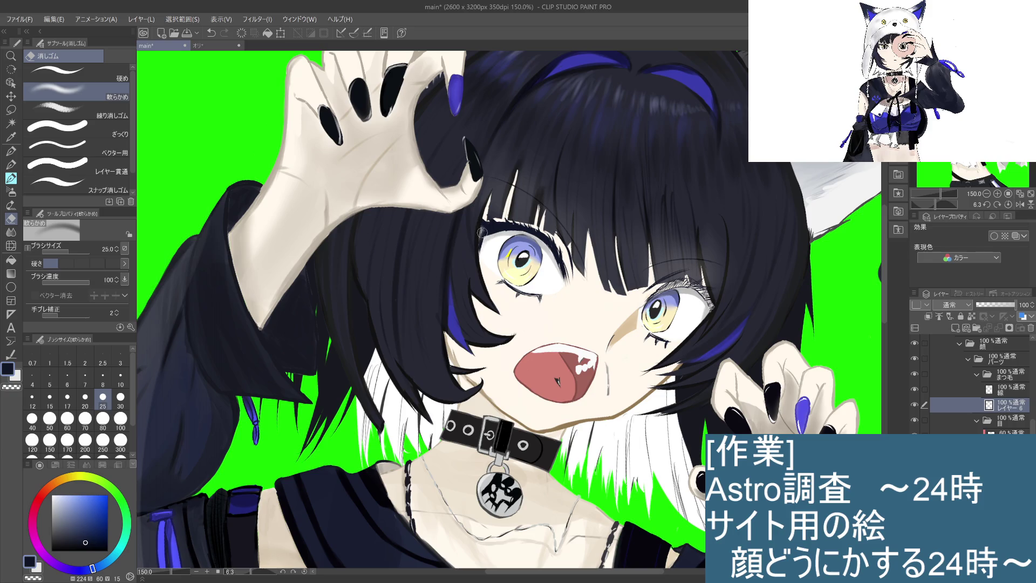
key("ctrl+z")
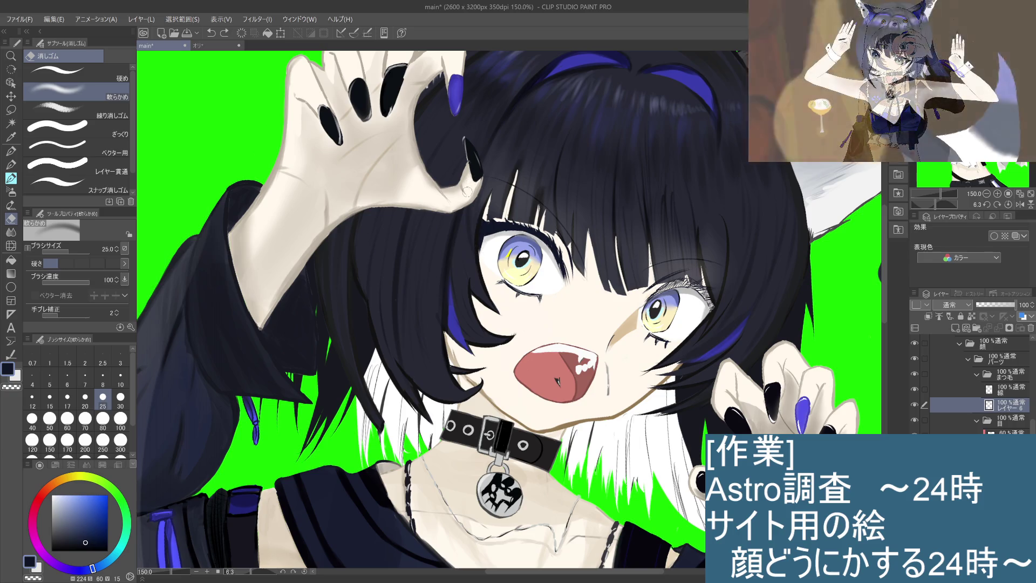
left_click(115, 115)
left_click_drag(482, 227, 476, 256)
key("ctrl+z")
key("ctrl+z")
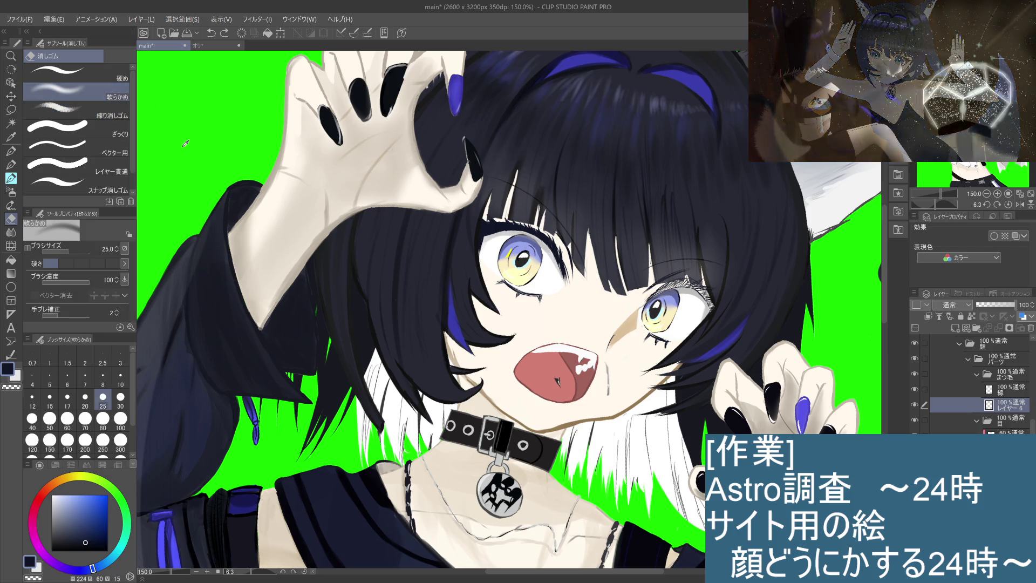
Pick a lighter grey-blue colour and return to the めふぃ線画ブラシ pencil at size 15
left_click(116, 78)
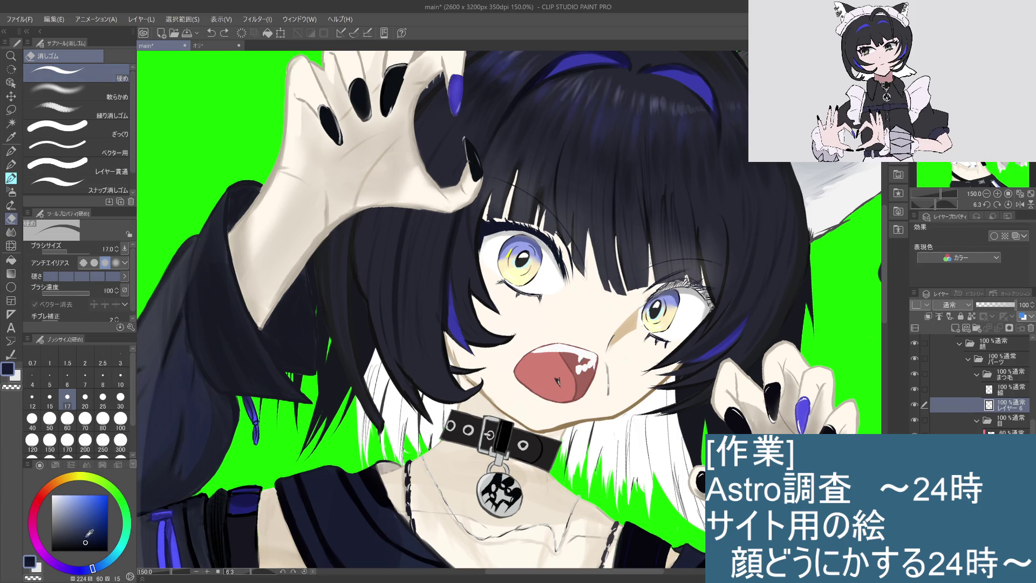
left_click_drag(86, 531, 73, 521)
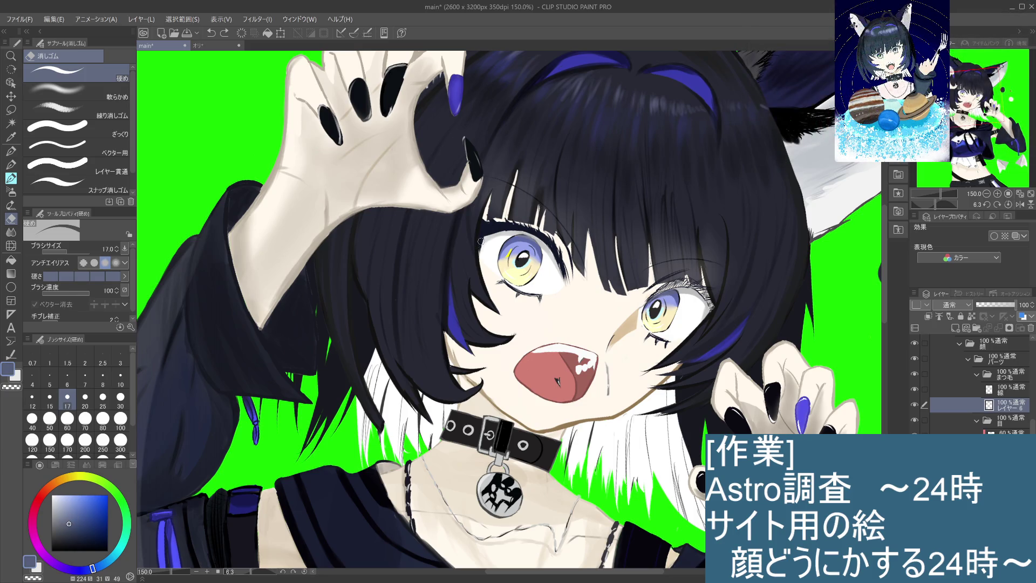
left_click(11, 165)
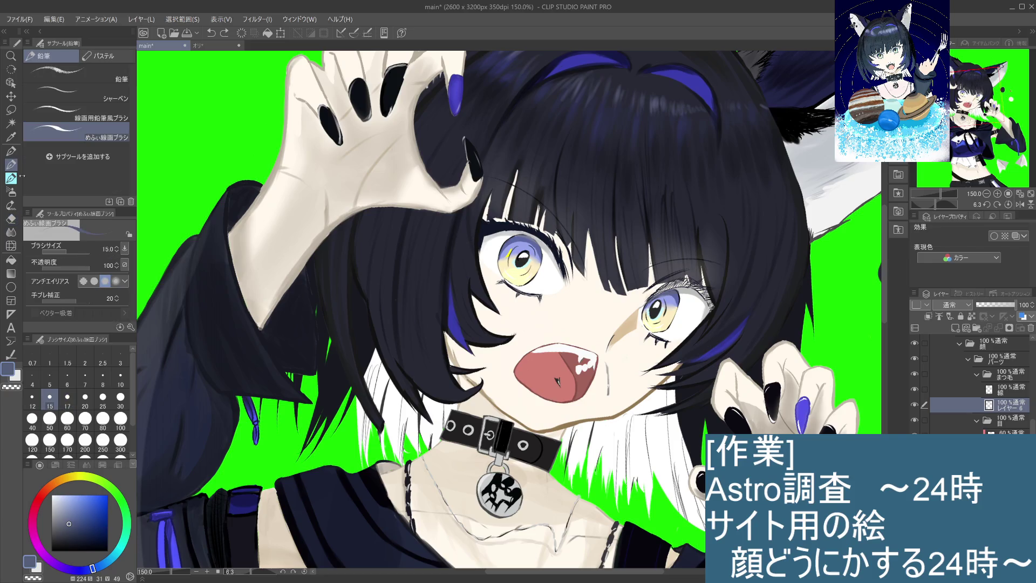
Choose the 粗い水彩 brush and select the 線 eyelash layer, toggling its visibility to compare
left_click(11, 178)
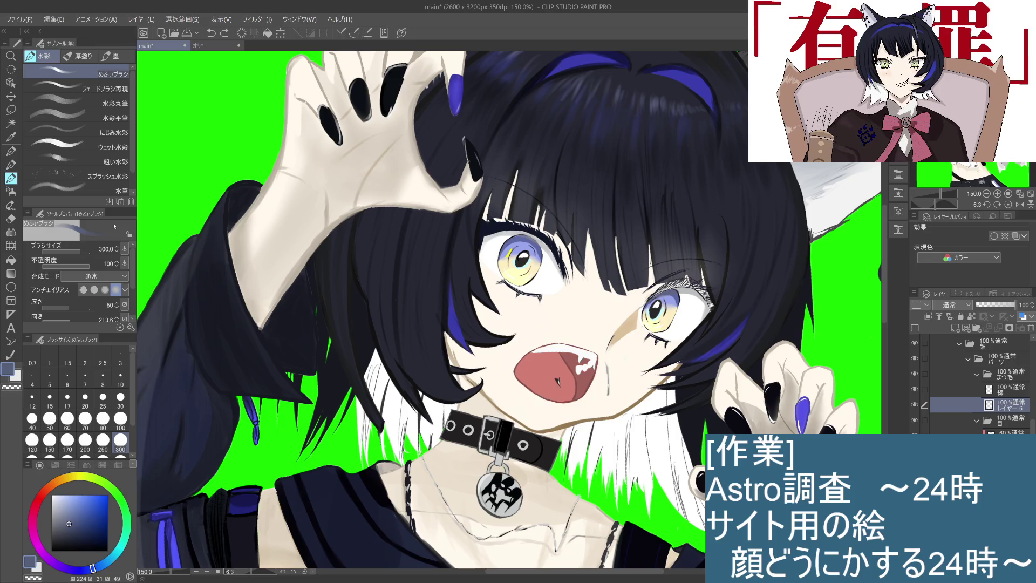
left_click(97, 160)
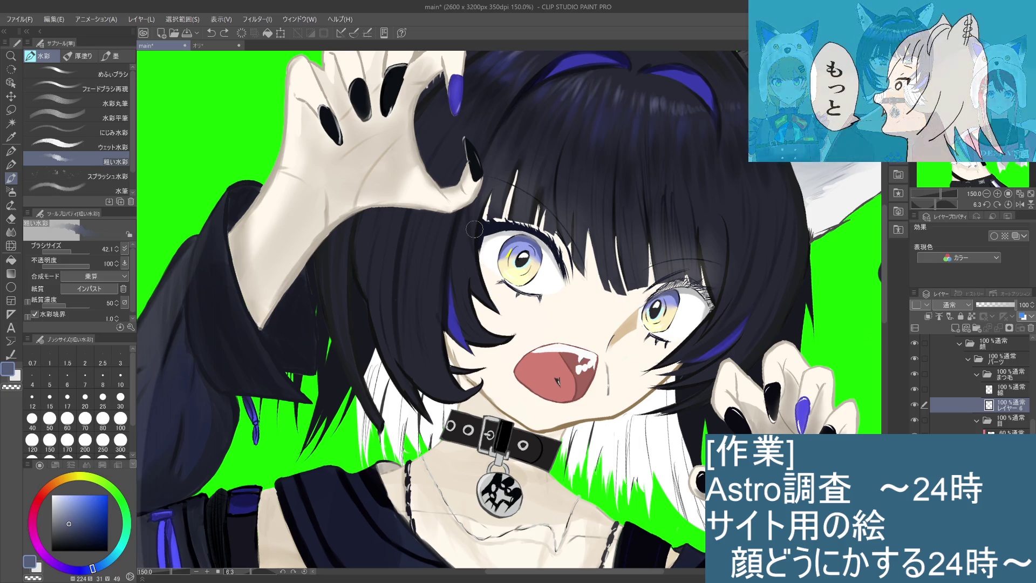
left_click(1017, 392)
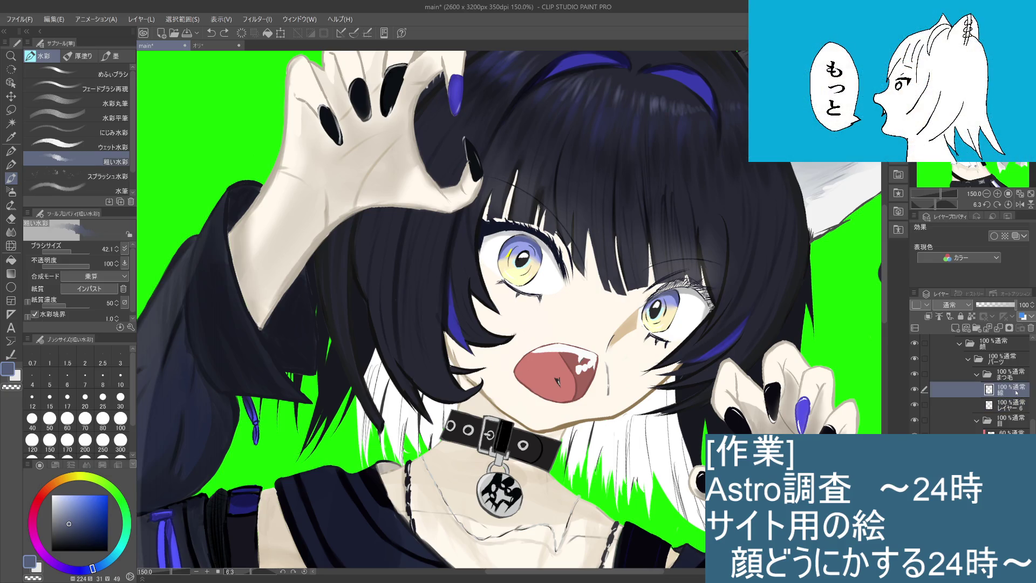
left_click(915, 389)
left_click(915, 389)
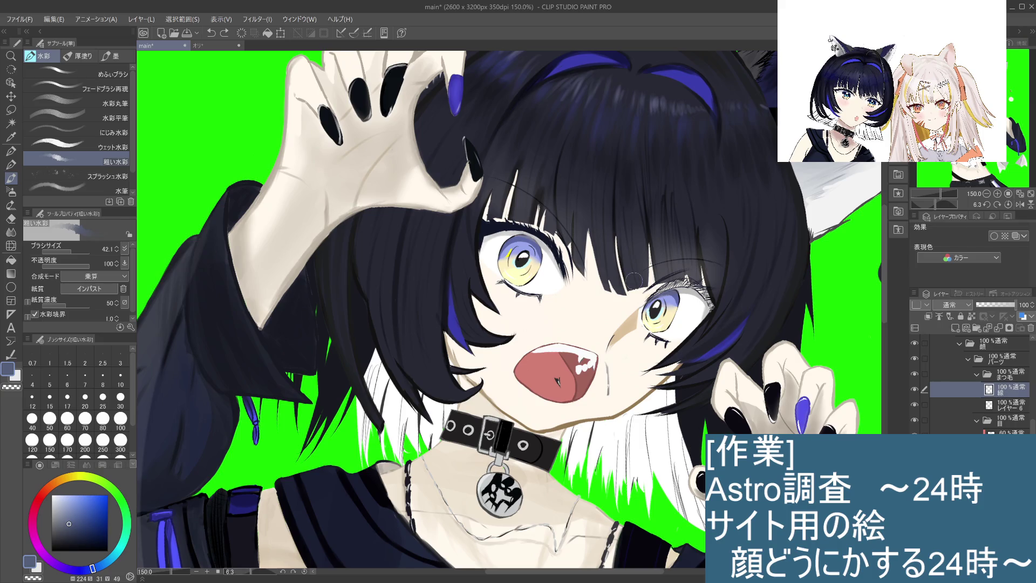
Hide the extra upper-lash strokes layer (レイヤー6) over both eyes
scroll(488, 239, "up", 1)
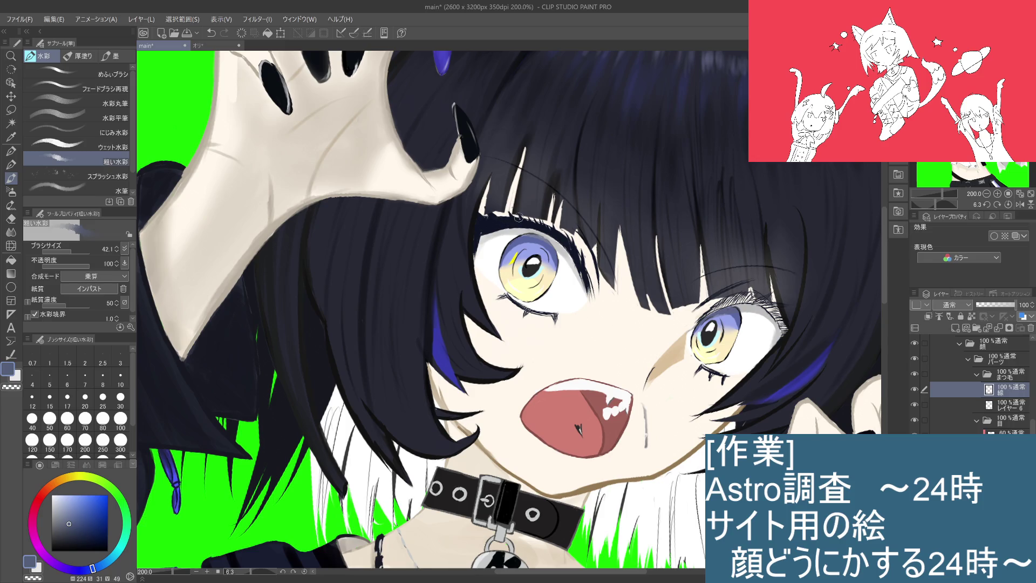
left_click(915, 404)
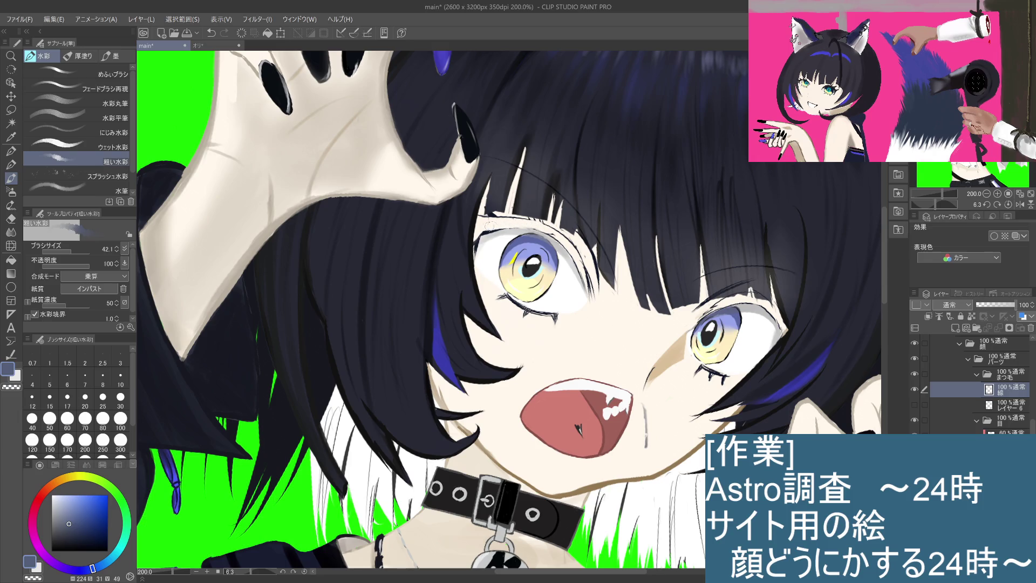
key("ctrl+z")
Rotate the view to check the right-eye lash strokes, then take the hard eraser at size 10
left_click_drag(574, 228, 554, 390)
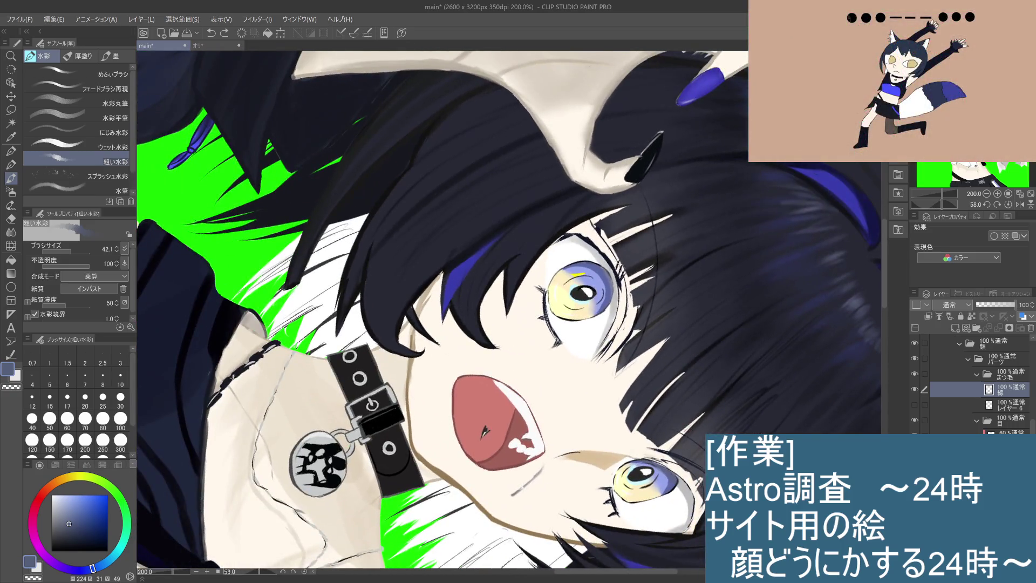
key("ctrl+z")
left_click_drag(621, 264, 626, 289)
key("ctrl+z")
key("ctrl+y")
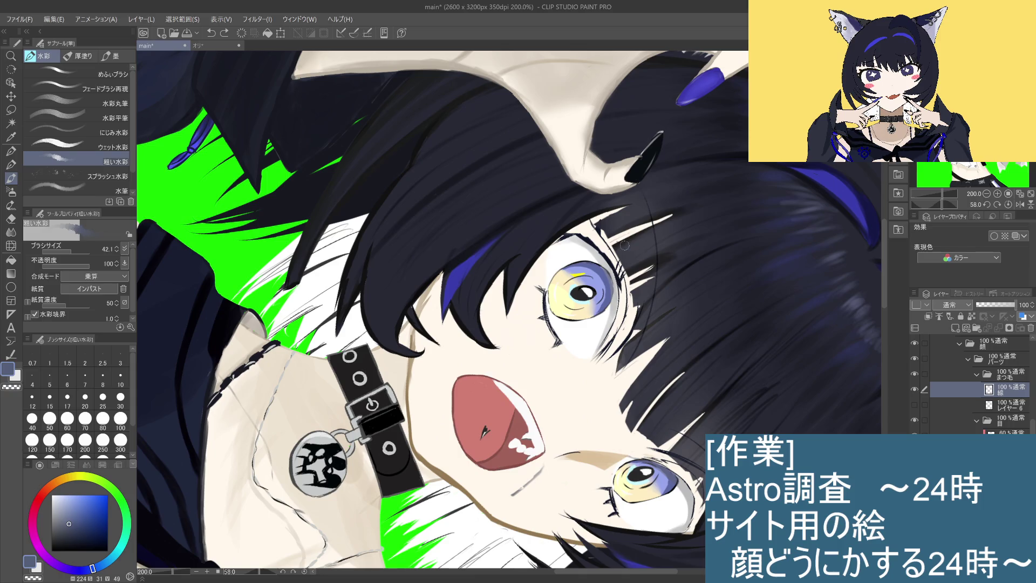
mouse_move(565, 286)
left_mouse_down()
mouse_move(545, 351)
mouse_move(551, 140)
mouse_move(517, 241)
left_mouse_up()
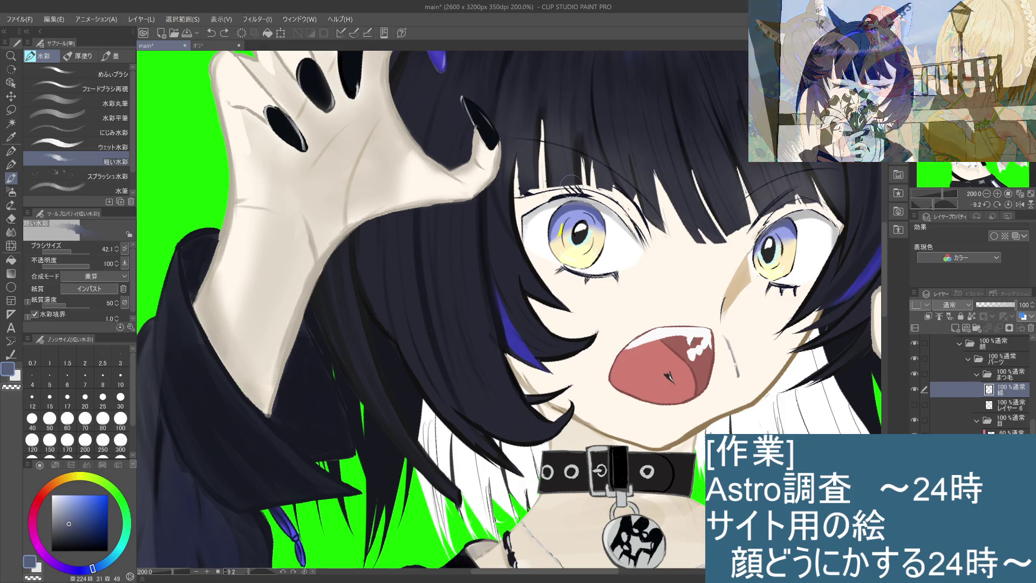
key("e")
left_click(121, 376)
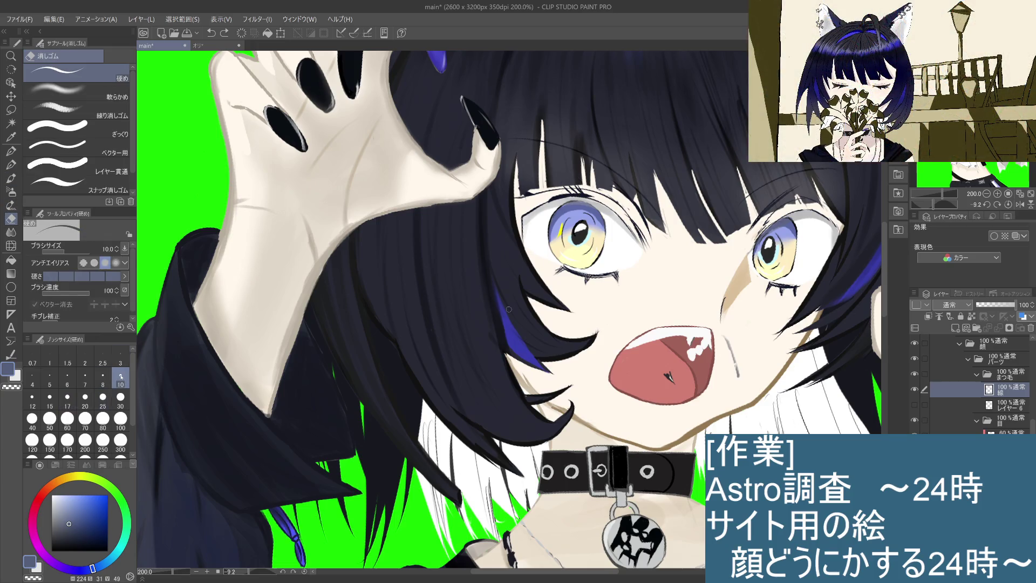
Lighten and thin the left eye's upper eyelid line by erasing along it while zoomed in
left_click(539, 201)
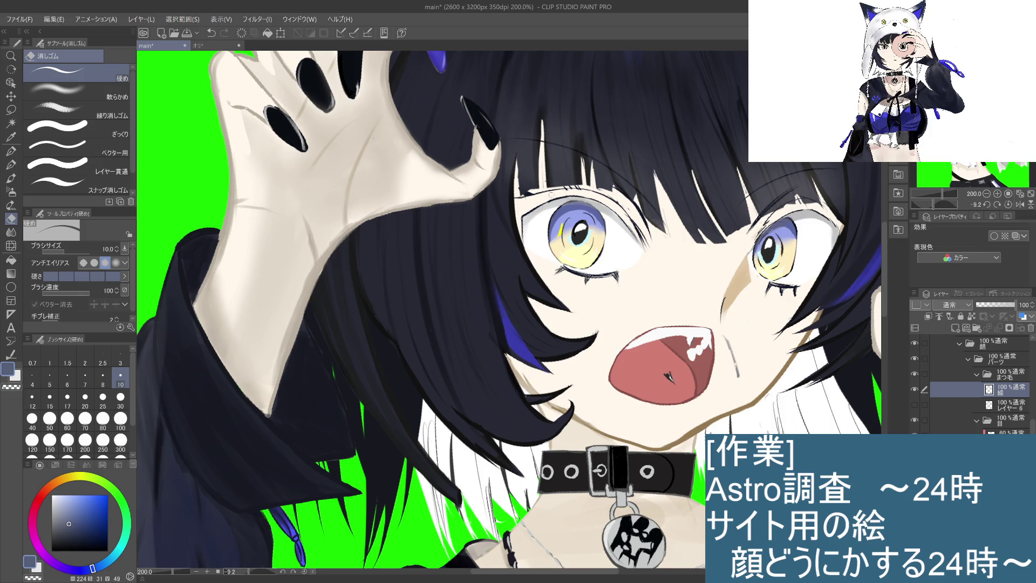
scroll(554, 209, "up", 4)
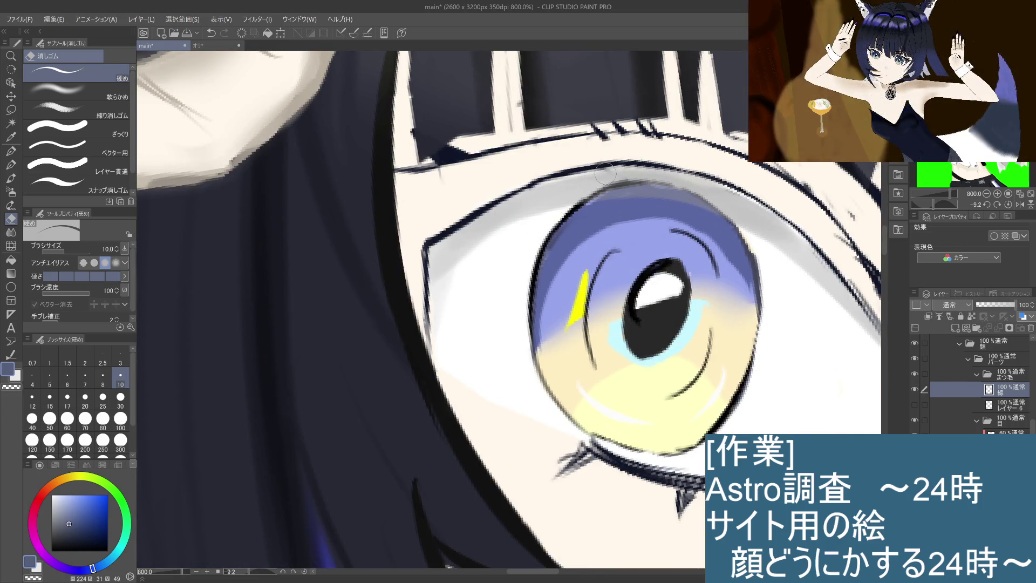
left_click_drag(606, 173, 465, 236)
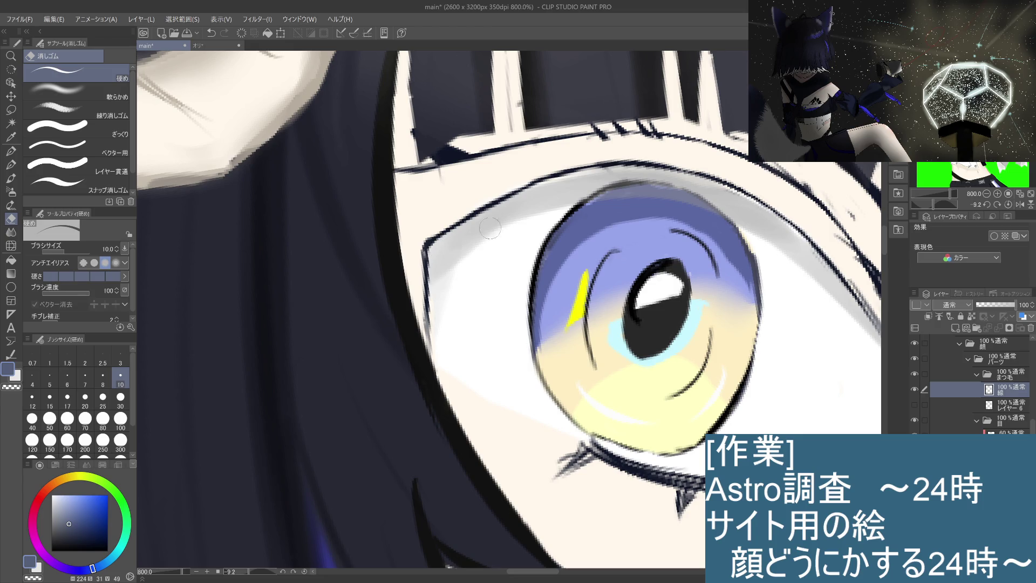
left_click_drag(610, 171, 748, 194)
Show レイヤー 6's extra upper-lash strokes again at 200% zoom, with the line-art pen active
scroll(781, 253, "down", 3)
scroll(780, 253, "down", 4)
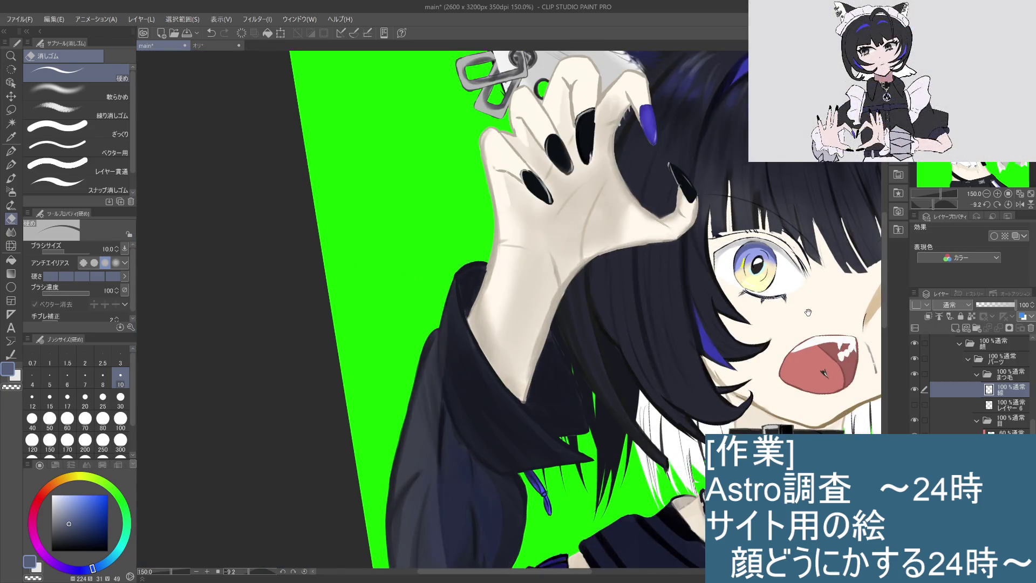
left_click_drag(808, 313, 763, 303)
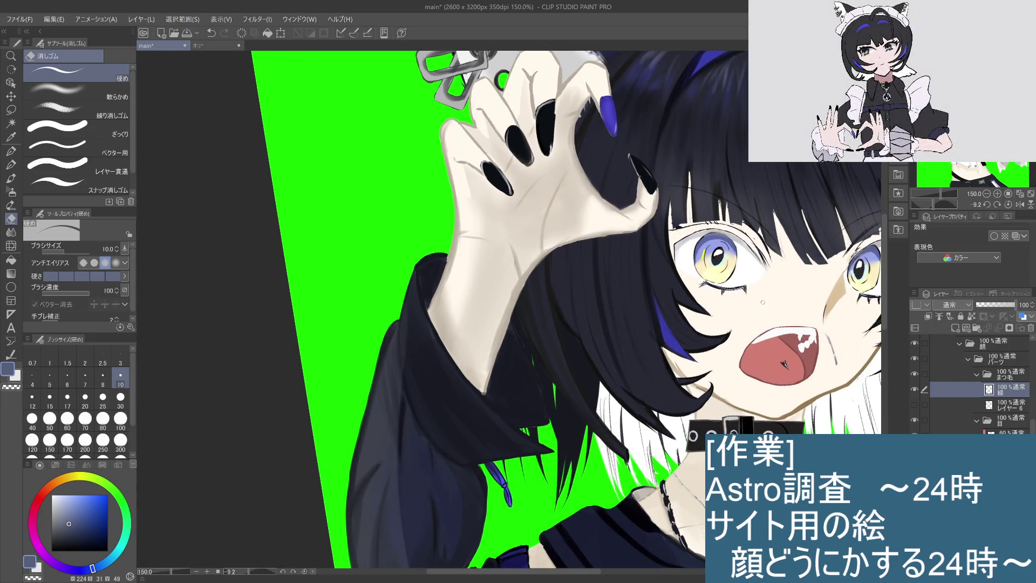
left_click(1009, 408)
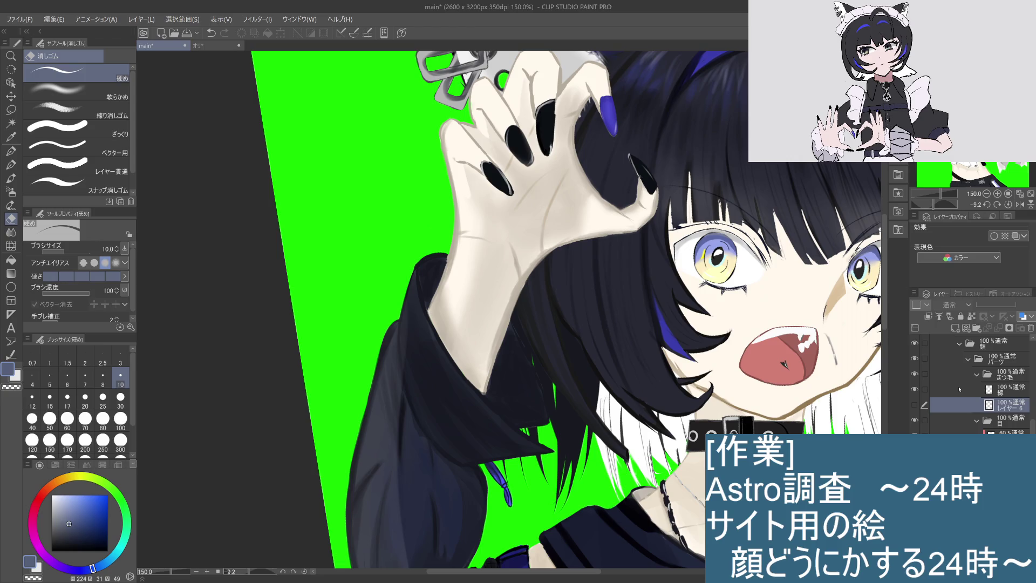
key("ctrl+plus")
left_click_drag(799, 308, 561, 309)
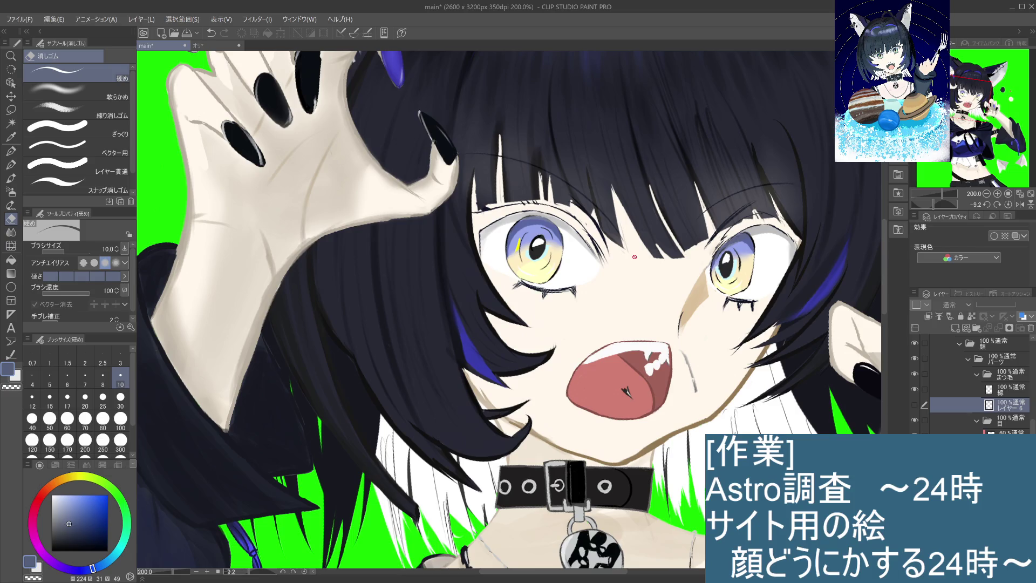
left_click(914, 405)
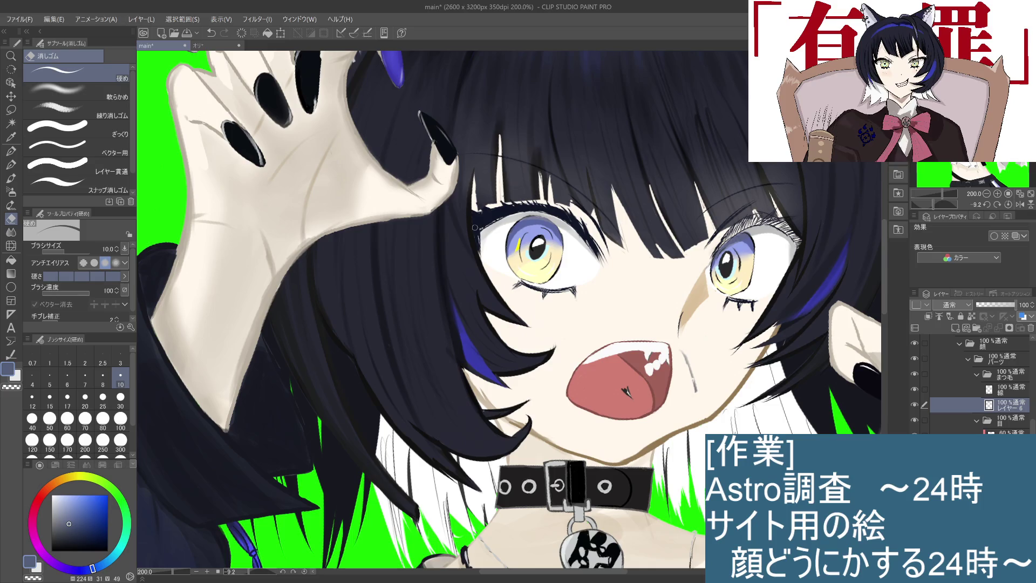
key("p")
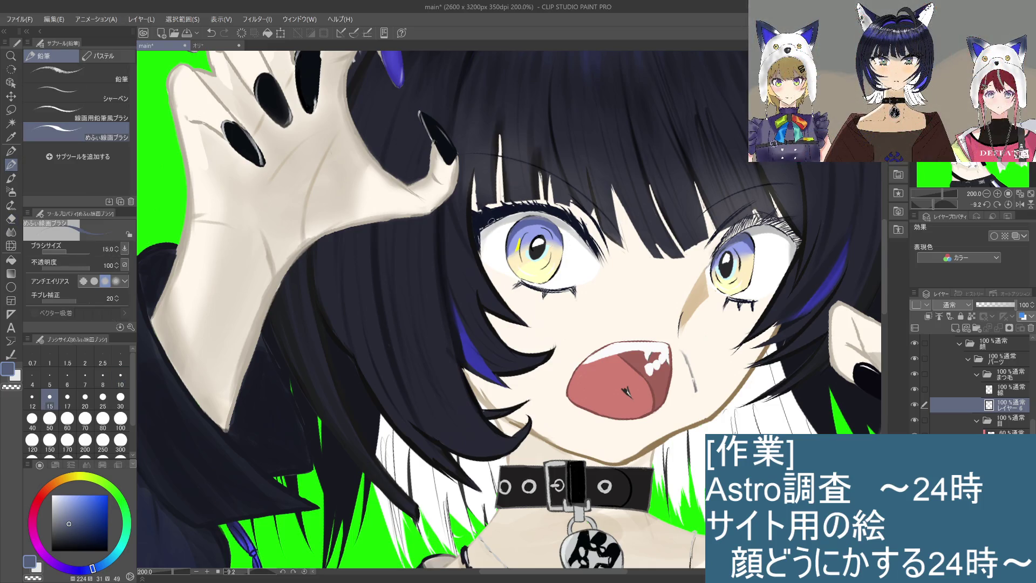
Sample dark navy from the eye outline, add a new layer, and pick a lighter greyish blue
left_click(491, 221, "alt")
scroll(489, 232, "up", 2)
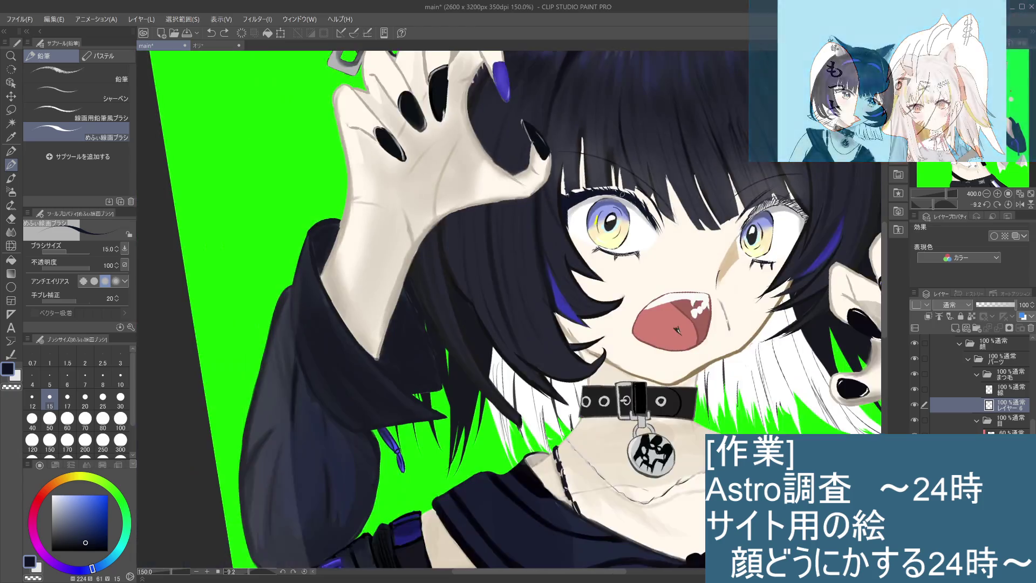
scroll(623, 194, "down", 3)
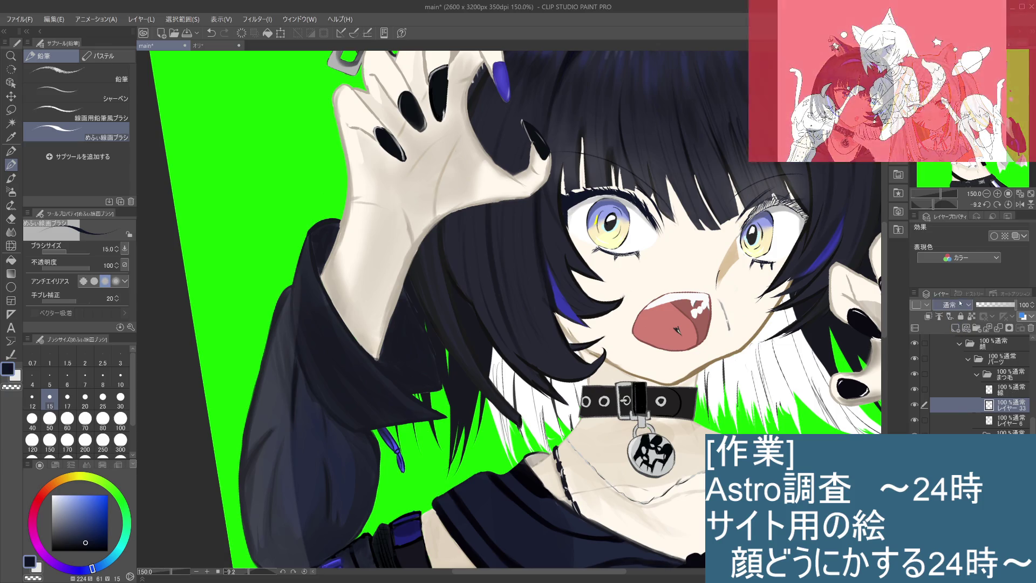
left_click(940, 317)
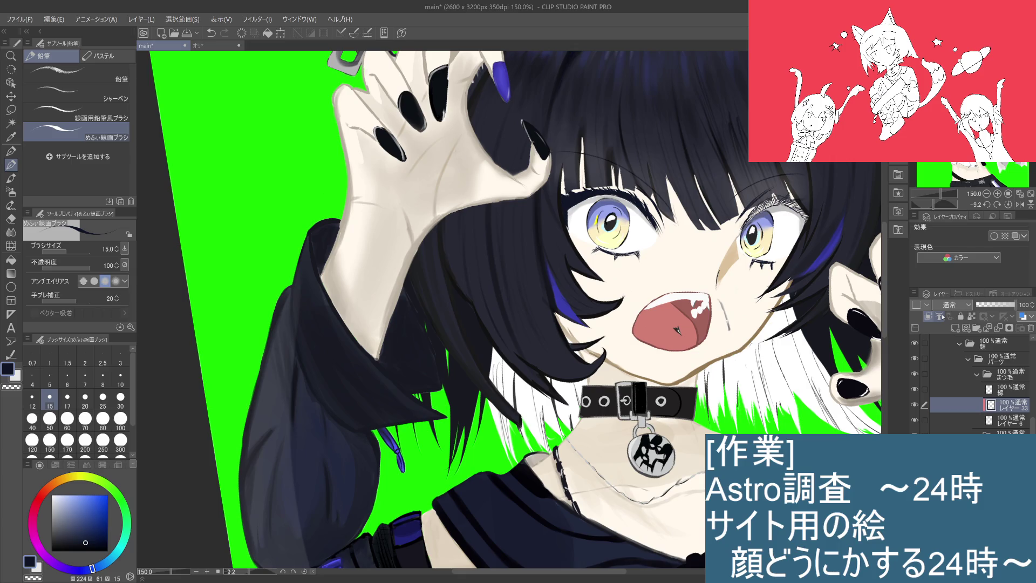
left_click_drag(85, 532, 61, 537)
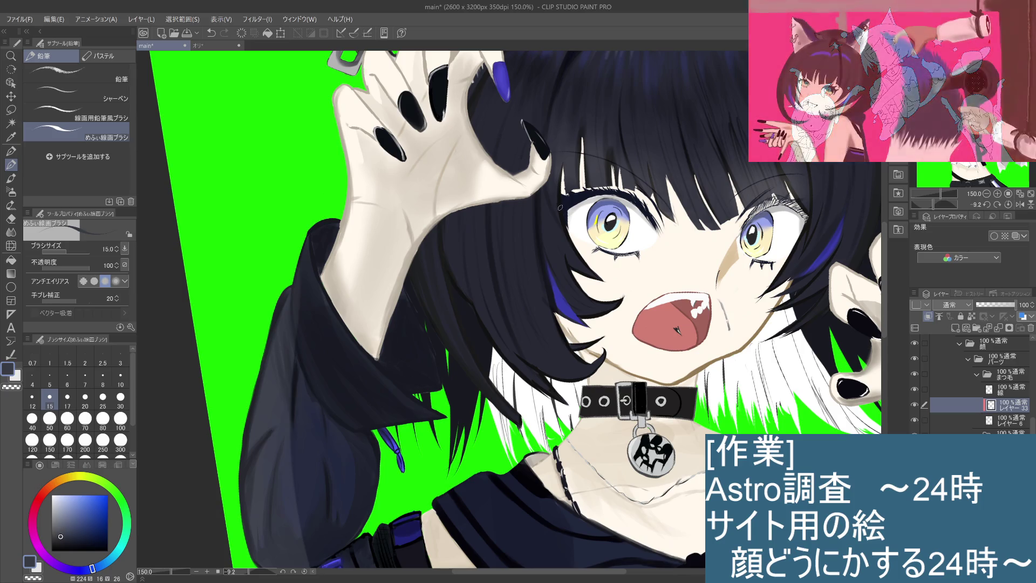
Discard the short eye-corner line and switch to the 粗い水彩 rough watercolour brush
key("ctrl+plus")
key("ctrl+z")
left_click_drag(559, 193, 562, 213)
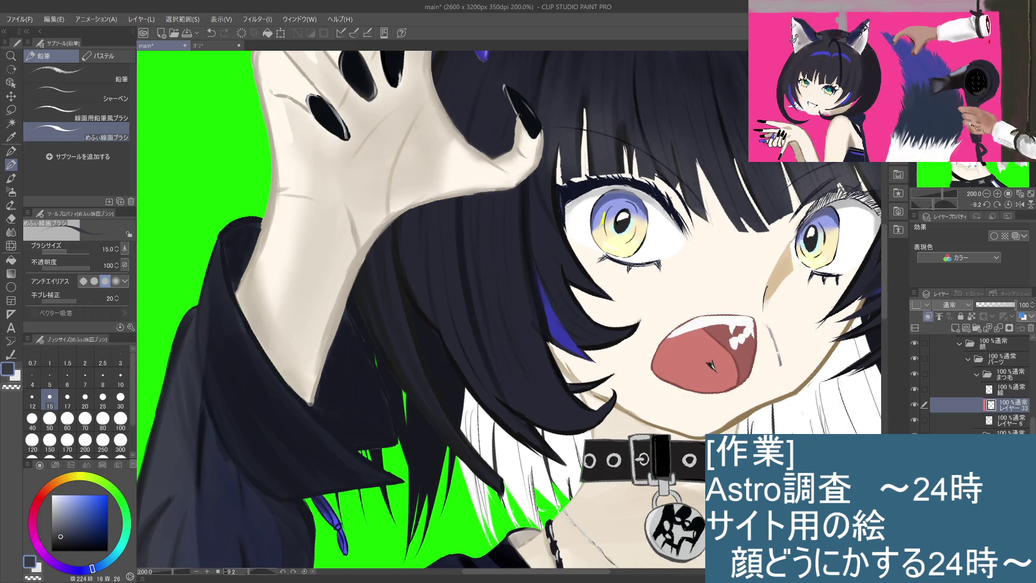
key("ctrl+z")
left_click(11, 178)
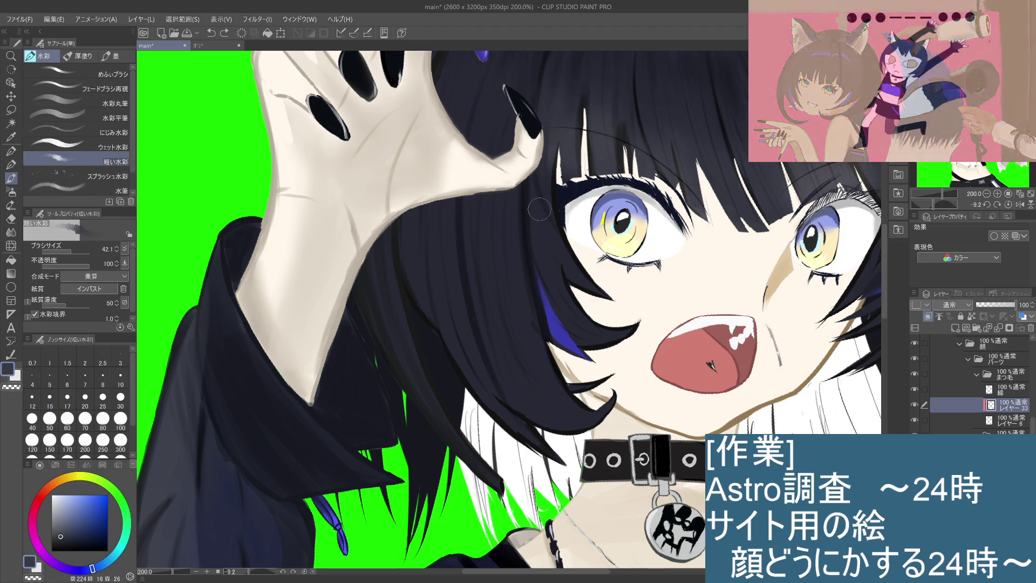
Try めふぃブラシ at size 25 and the 水筆 brush, and lighten the painting colour
left_click(126, 76)
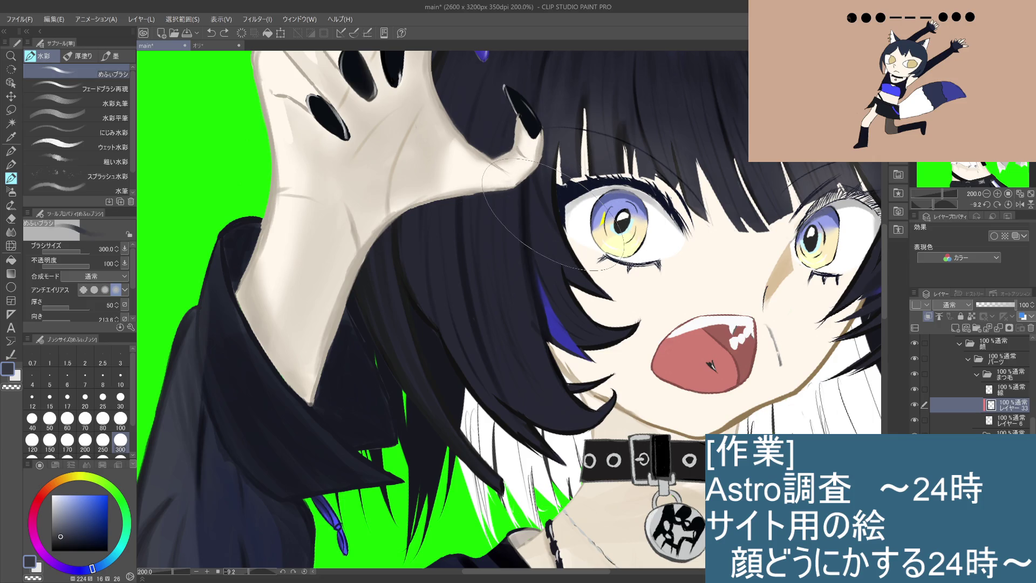
left_click(104, 398)
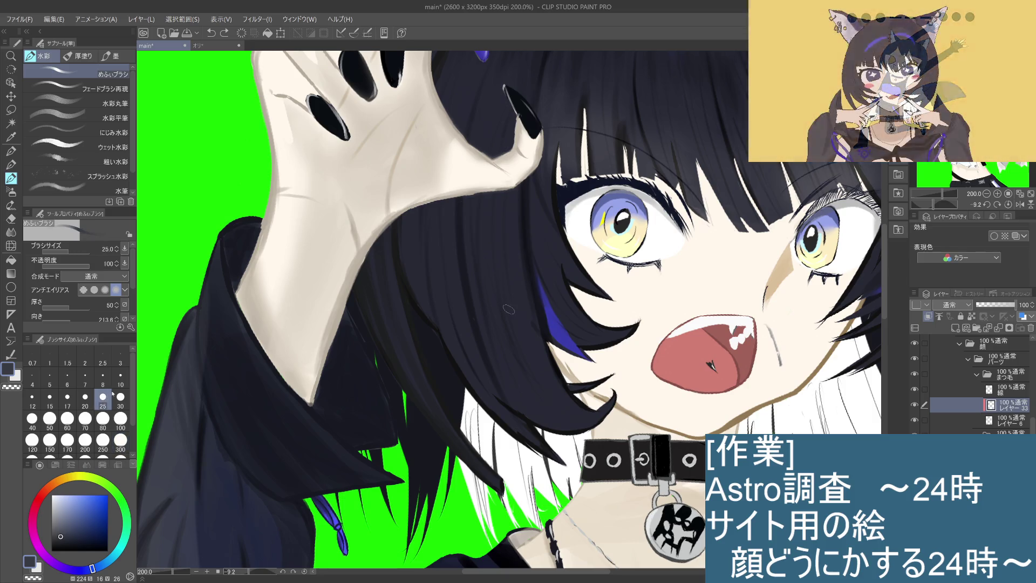
left_click(81, 187)
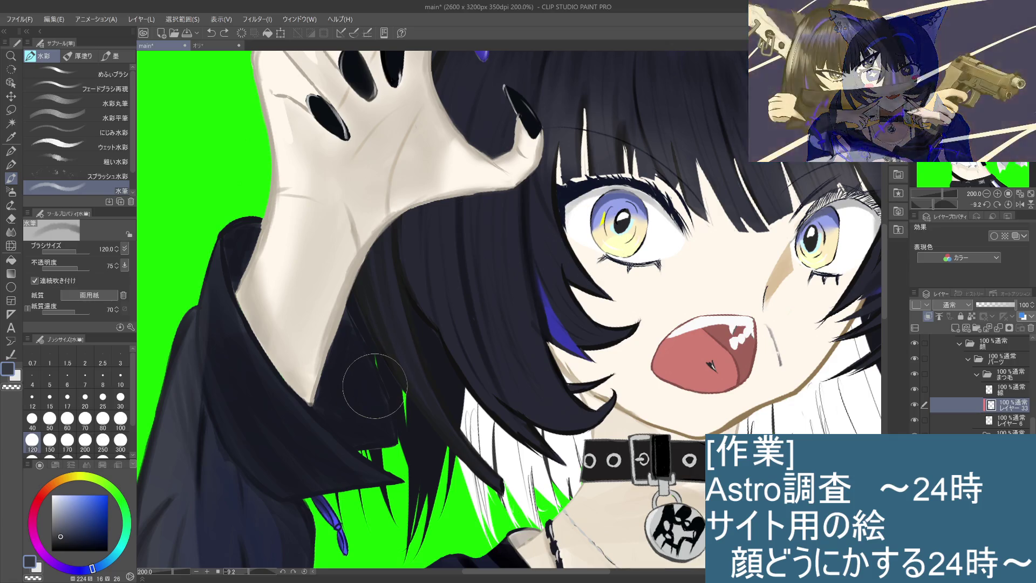
left_click_drag(60, 535, 59, 528)
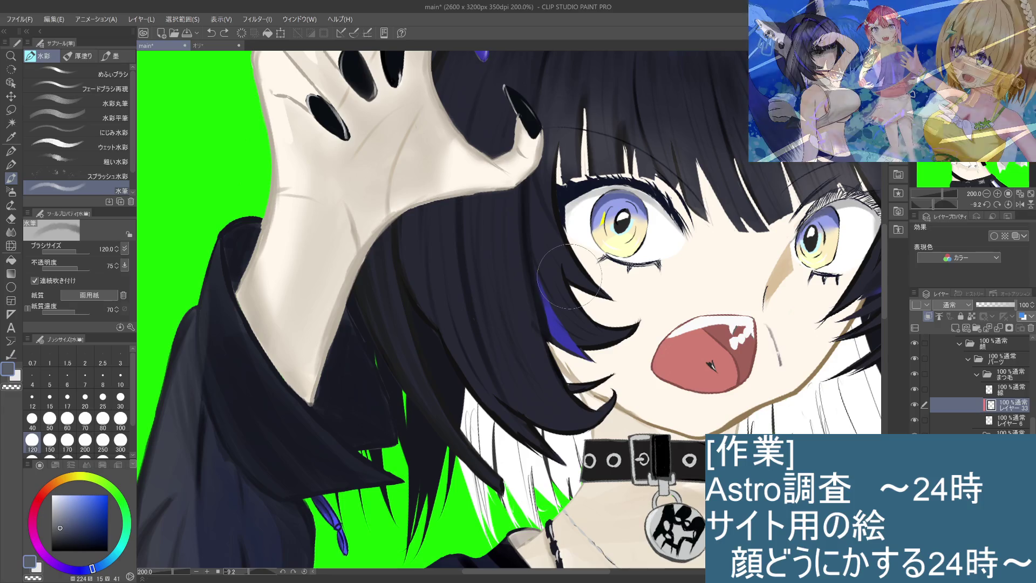
Darken the upper lash line over the left eye with スプラッシュ水彩 at size 300, then zoom out
left_click(81, 175)
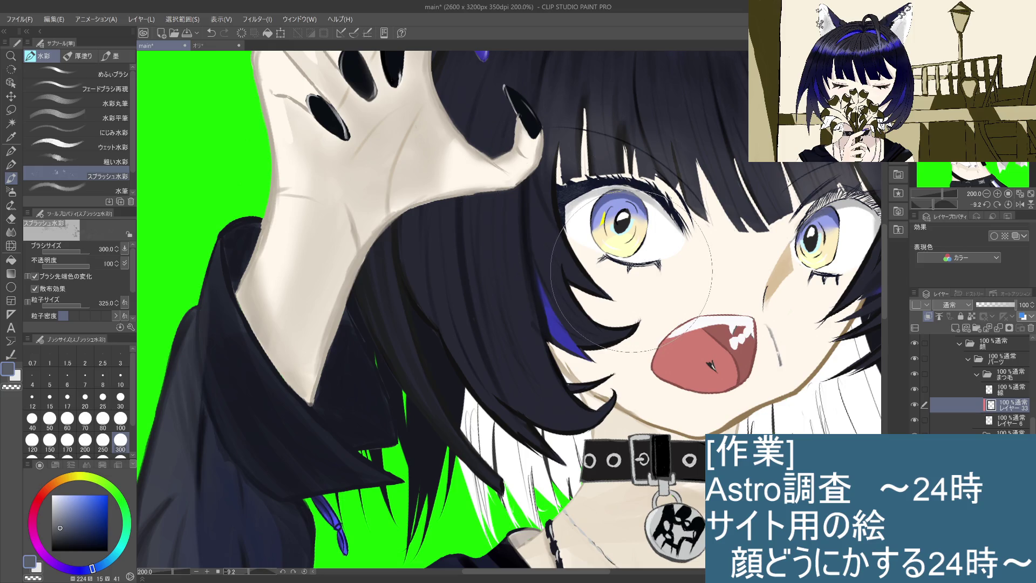
left_click(604, 219)
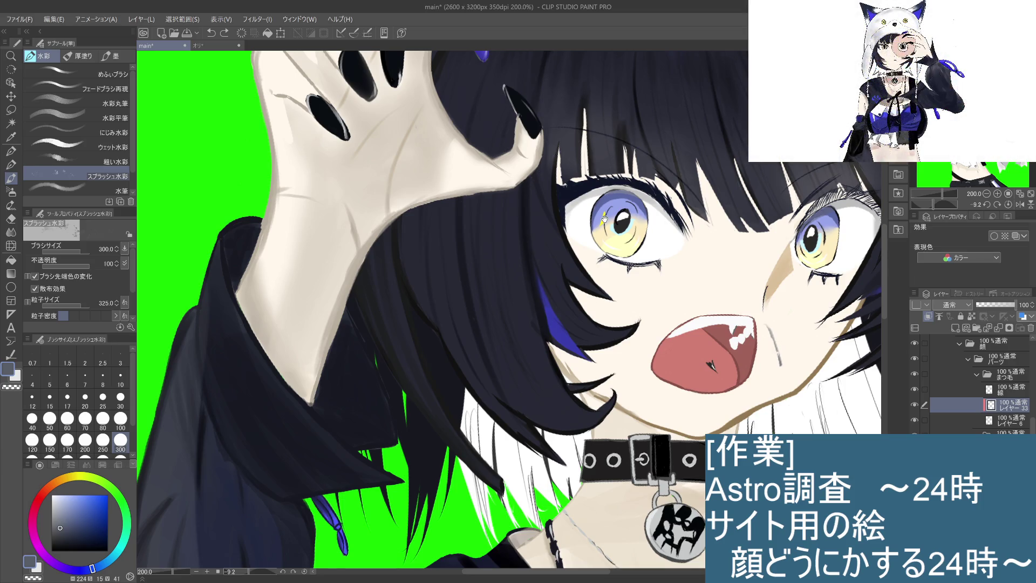
scroll(604, 219, "down", 5)
scroll(628, 335, "down", 2)
scroll(627, 334, "down", 4)
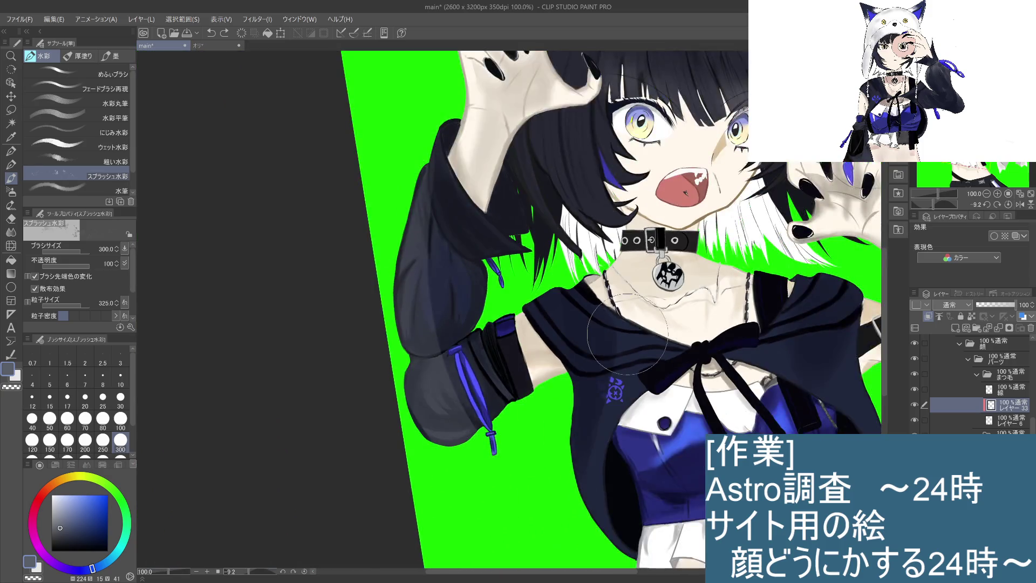
On レイヤー 6, try green splash marks near the right cat ear and undo them
scroll(628, 335, "down", 2)
scroll(697, 322, "up", 2)
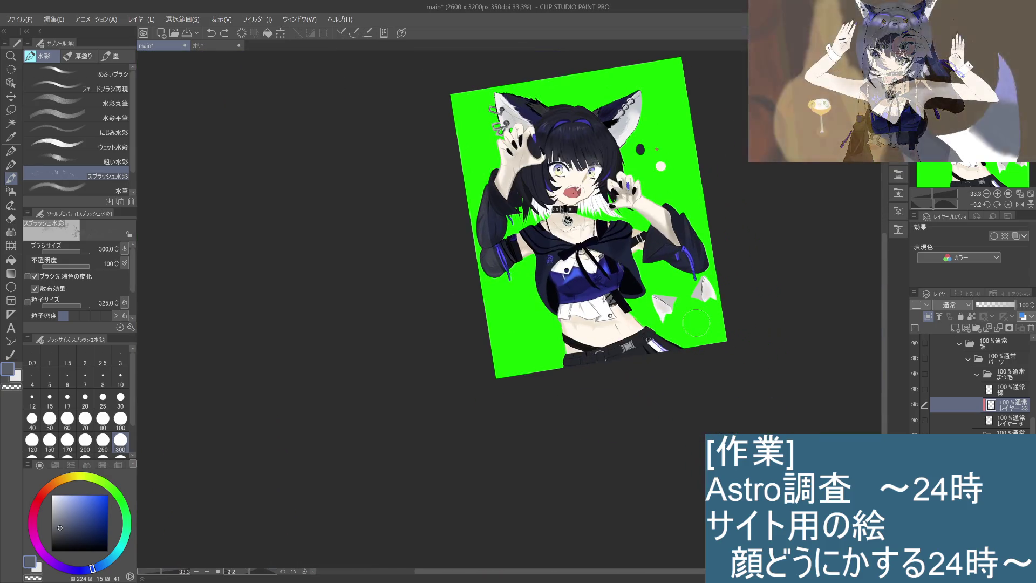
key("alt+bracketright")
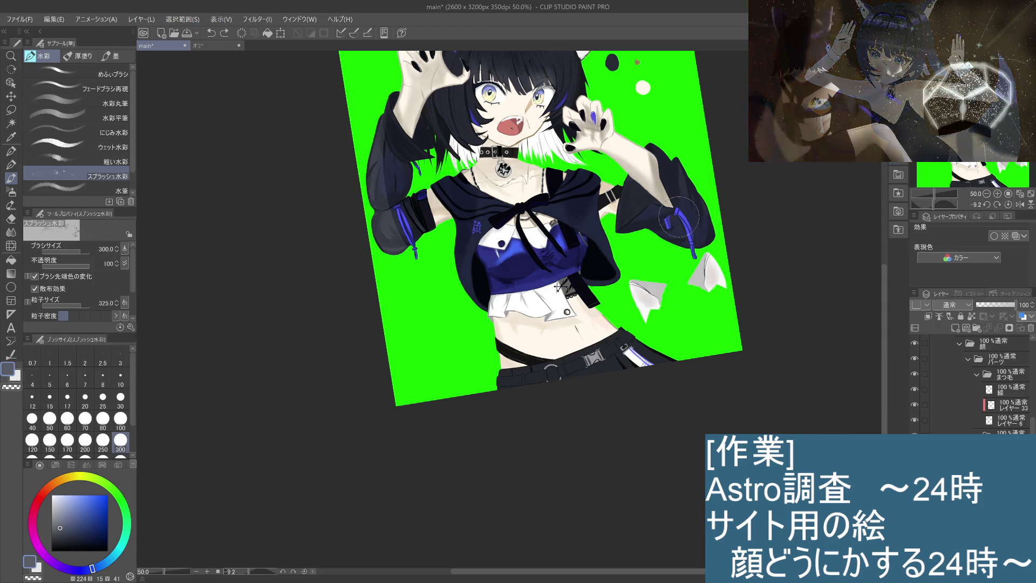
left_click(1004, 421)
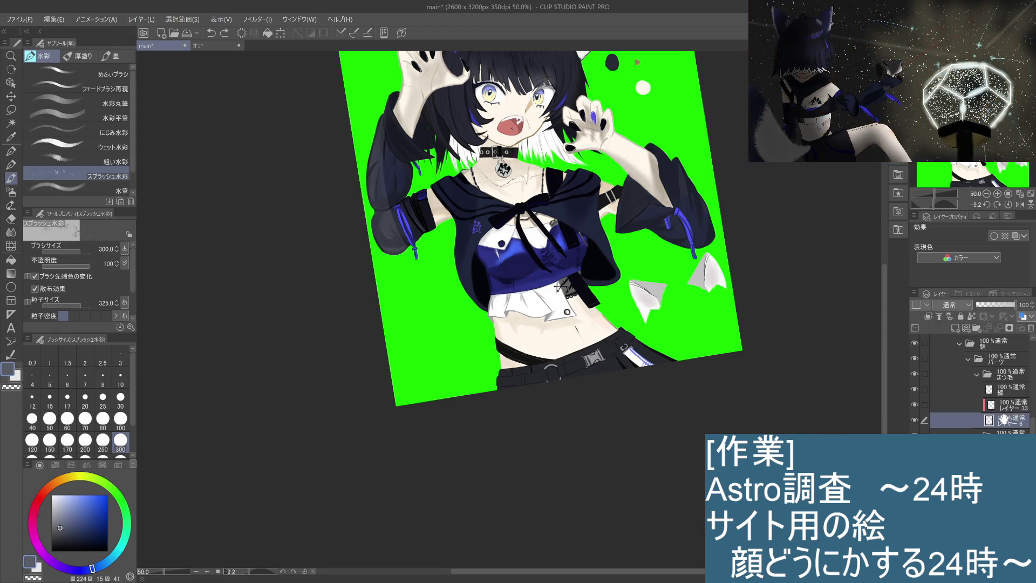
left_click_drag(663, 114, 662, 306)
left_click_drag(648, 211, 657, 221)
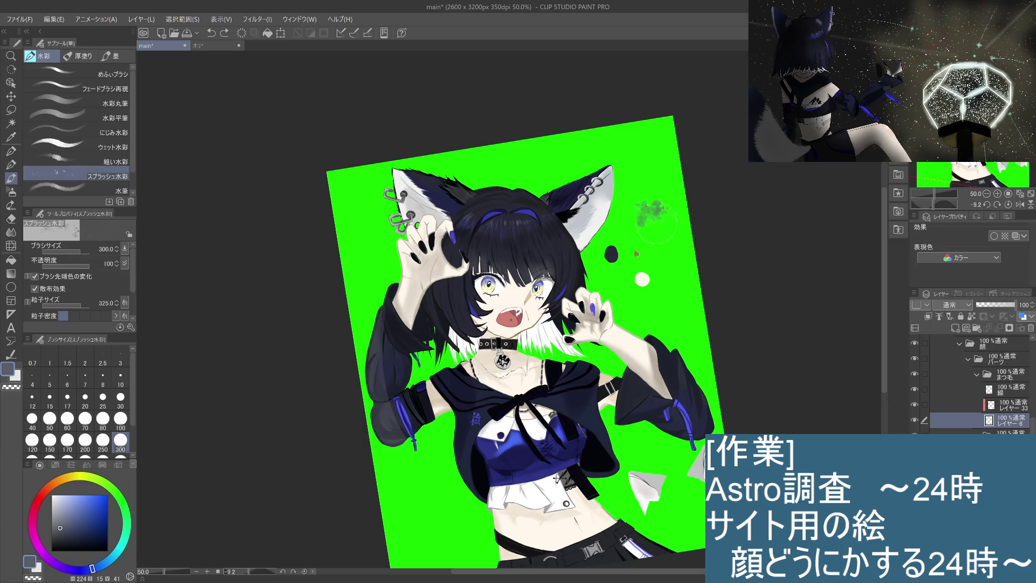
left_click_drag(650, 170, 669, 249)
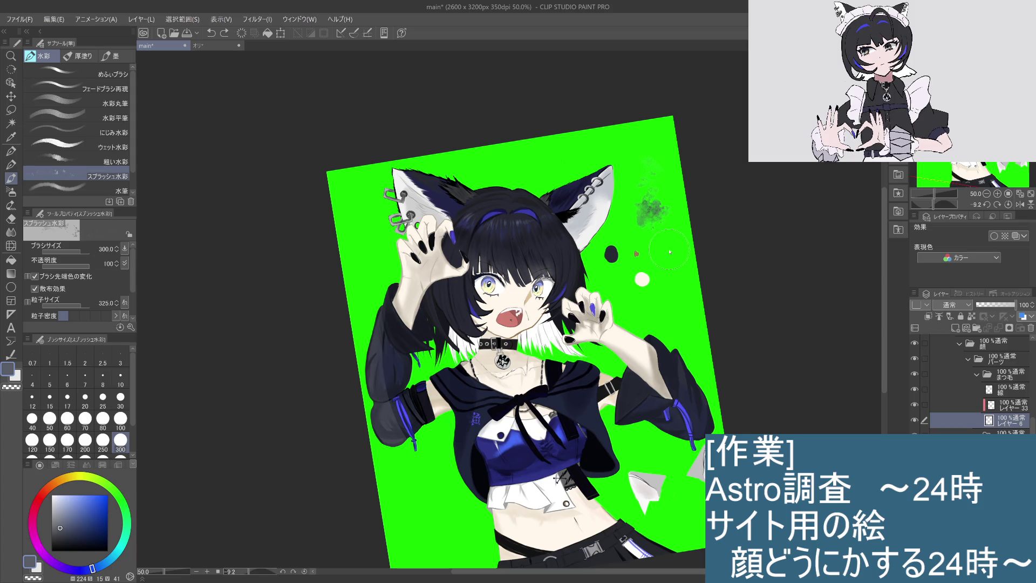
key("ctrl+z")
key("ctrl+z")
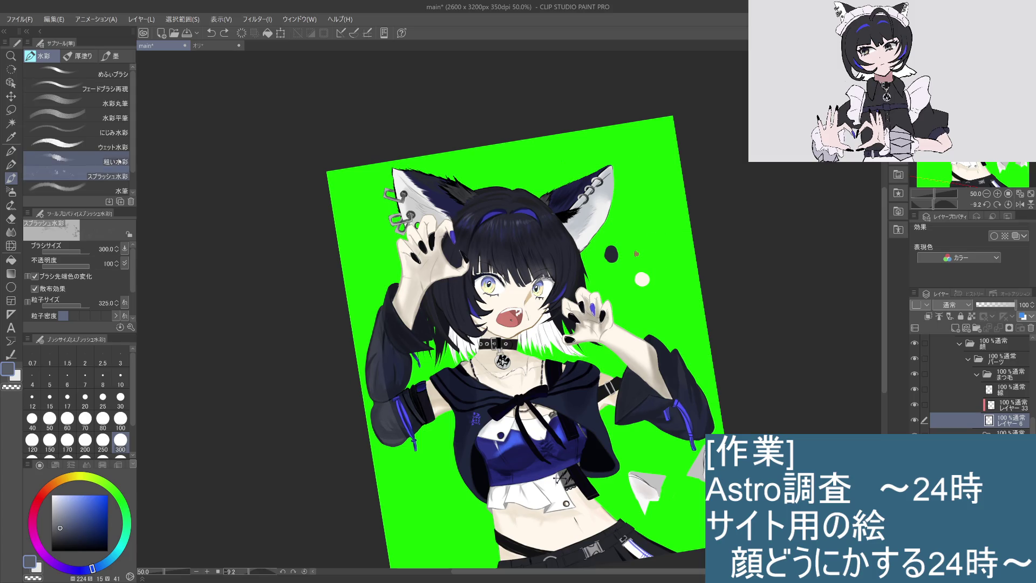
Scribble green 粗い水彩 watercolour onto the background beside the raised right hand
left_click(76, 161)
left_click_drag(653, 215, 654, 224)
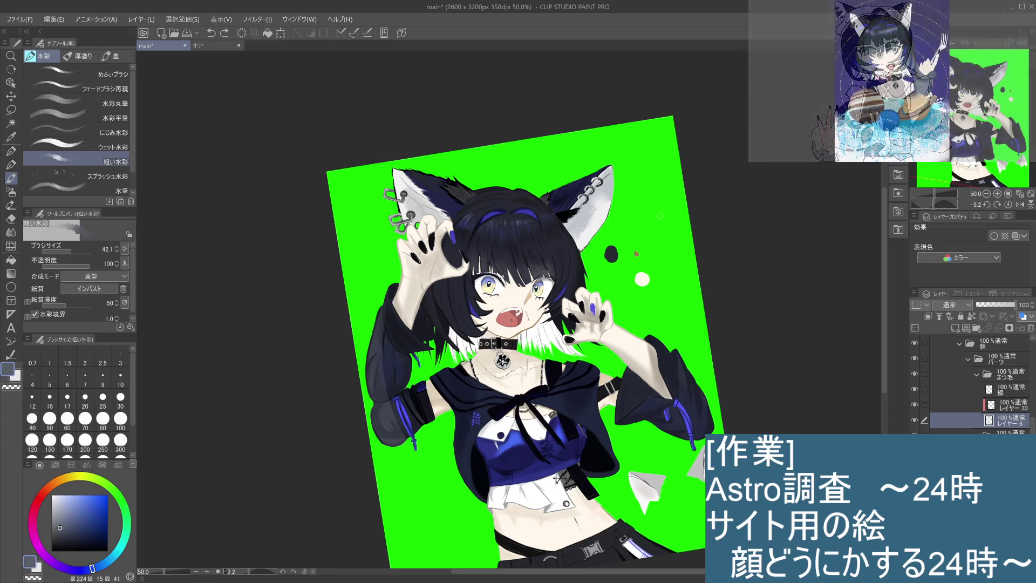
scroll(662, 267, "up", 2)
scroll(587, 266, "up", 2)
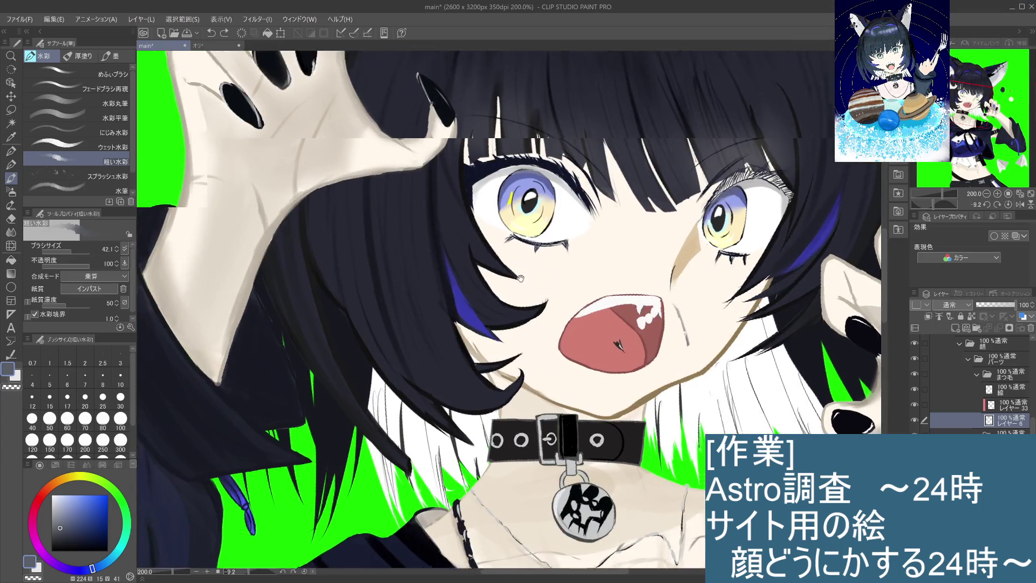
left_click_drag(587, 265, 633, 330)
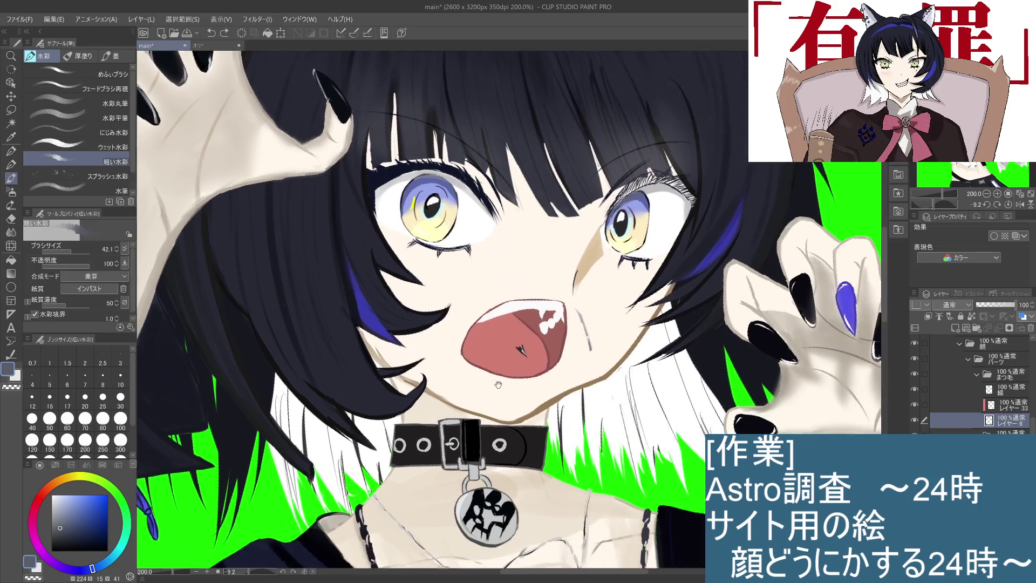
left_click_drag(628, 392, 187, 375)
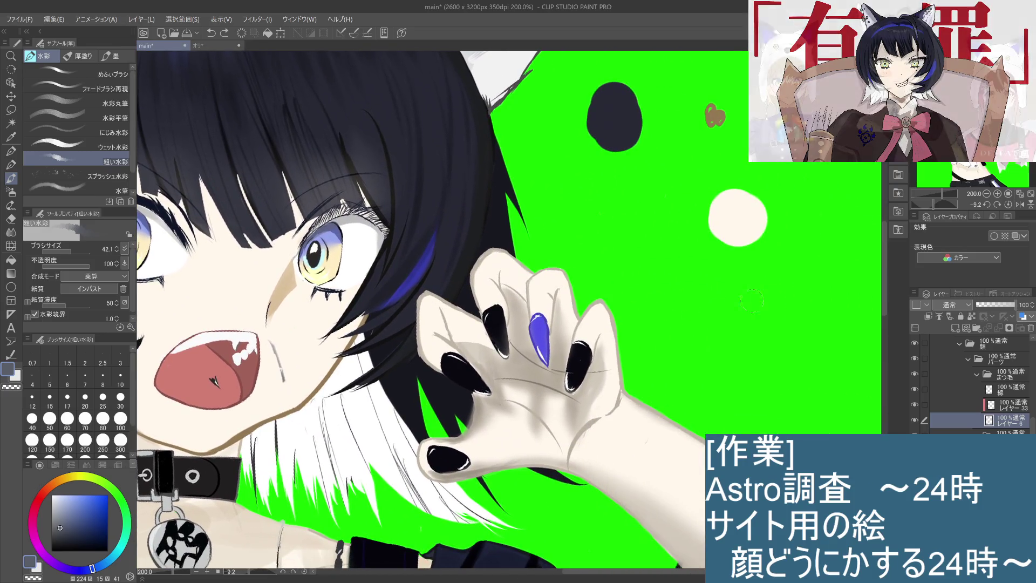
left_click_drag(798, 265, 818, 333)
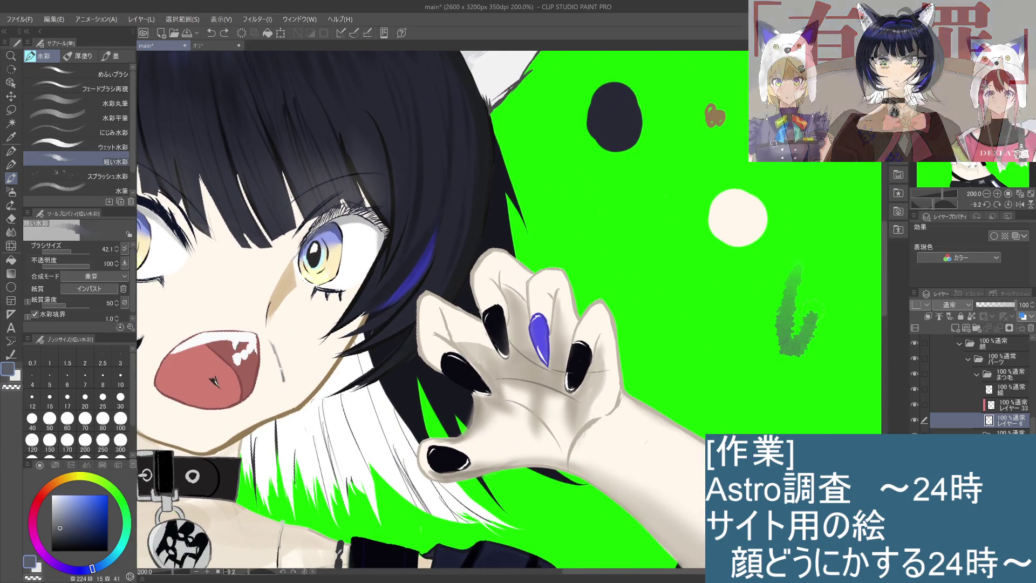
Paint a large green スプラッシュ水彩 splash below the cream circle, removing stray texture from the eye white
left_click(108, 176)
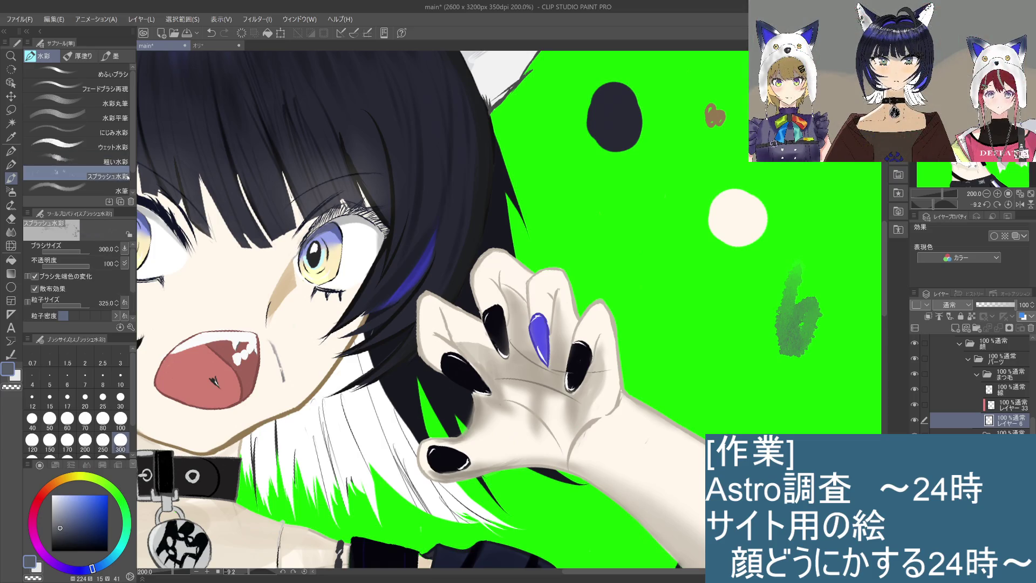
left_click_drag(721, 282, 727, 337)
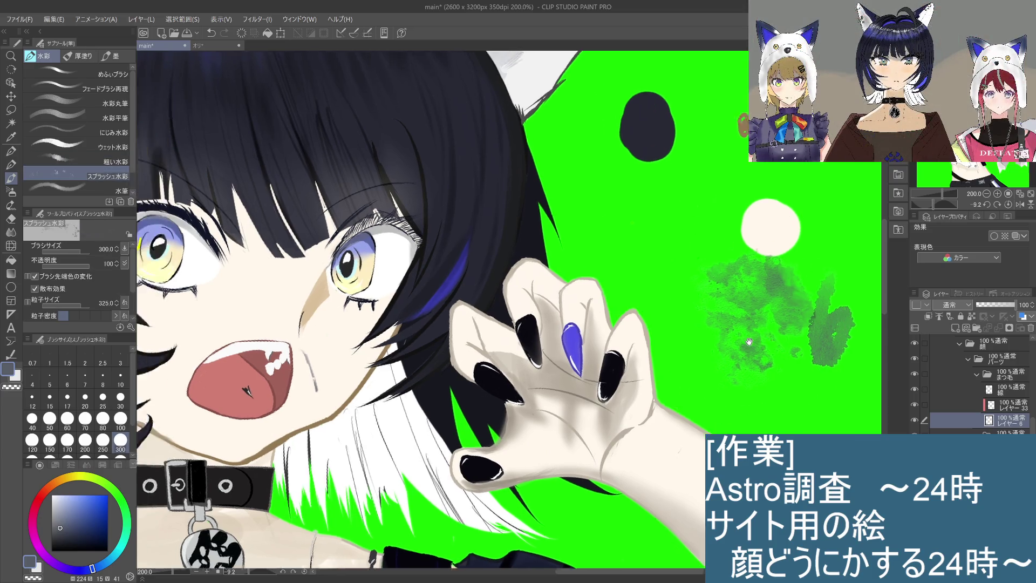
left_click_drag(472, 174, 769, 303)
mouse_move(399, 306)
left_mouse_down()
mouse_move(631, 318)
mouse_move(597, 226)
left_mouse_up()
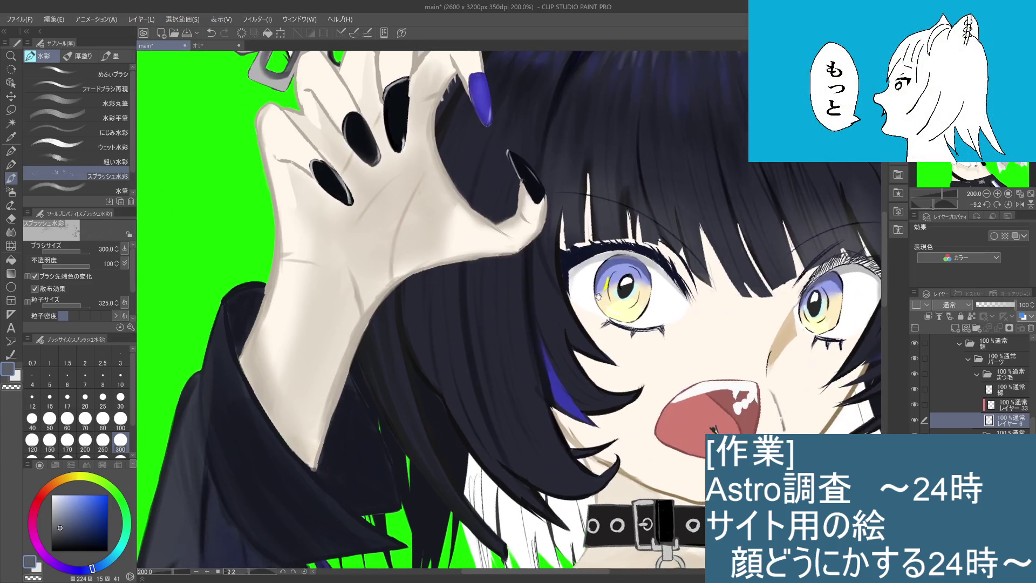
key("ctrl+z")
Shrink the splash brush to size 30 and make レイヤー 33 active again
left_click(120, 397)
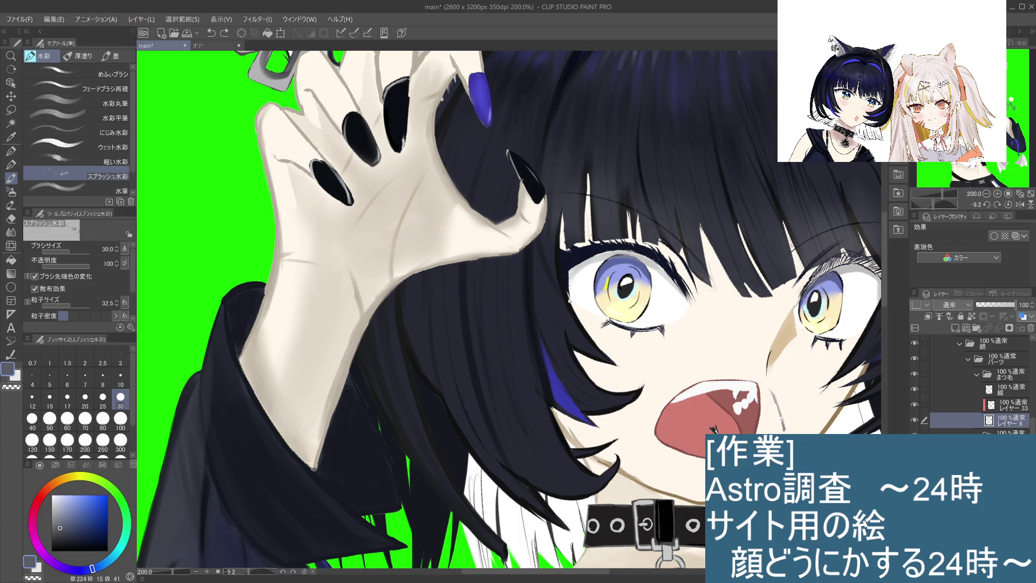
left_click_drag(650, 358, 588, 310)
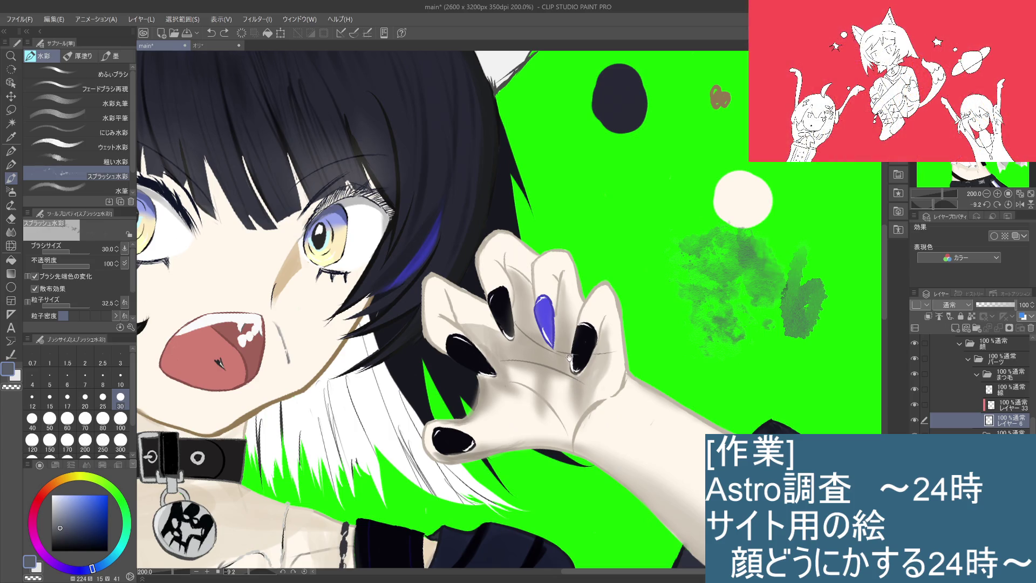
left_click_drag(566, 370, 715, 303)
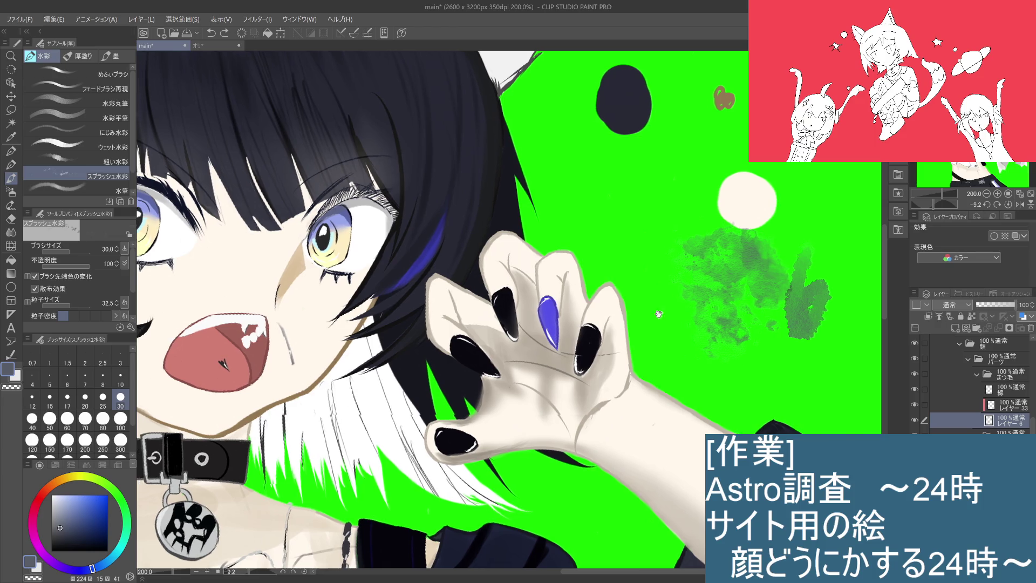
left_click(1010, 406)
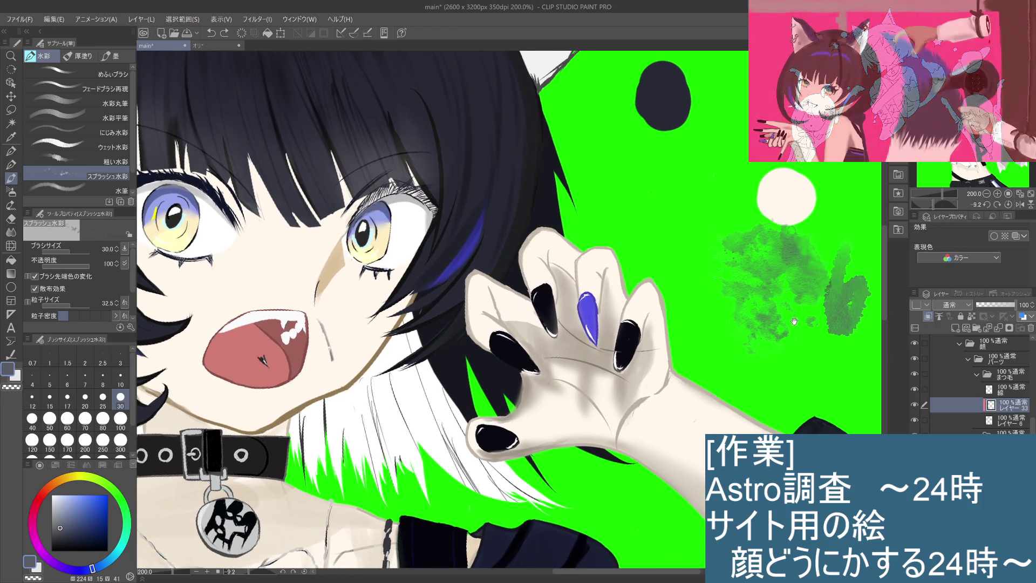